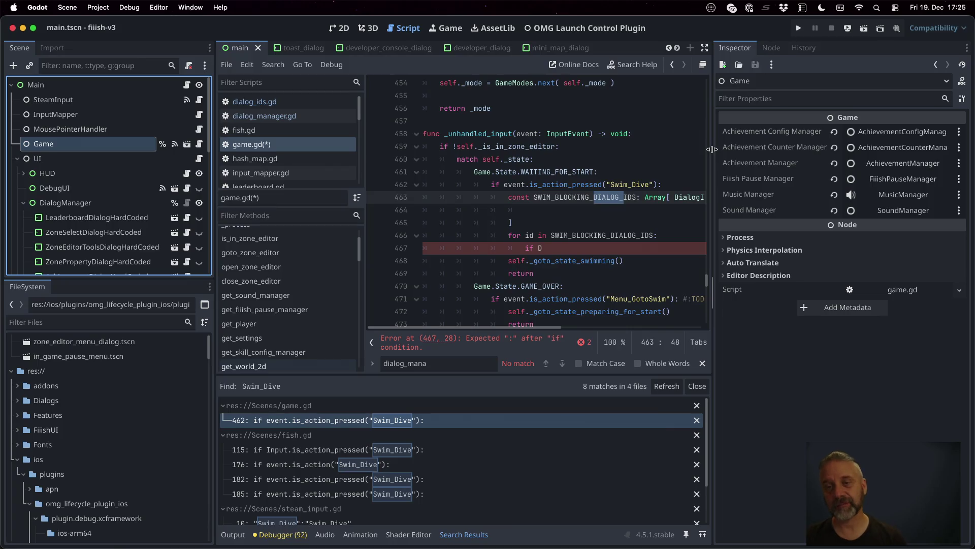
# Delete the unfinished SWIM_BLOCKING_DIALOG_IDS block (lines 463–467) from game.gd and save the script
pyautogui.moveTo(712, 149); pyautogui.dragTo(849, 151)
pyautogui.click(789, 194)
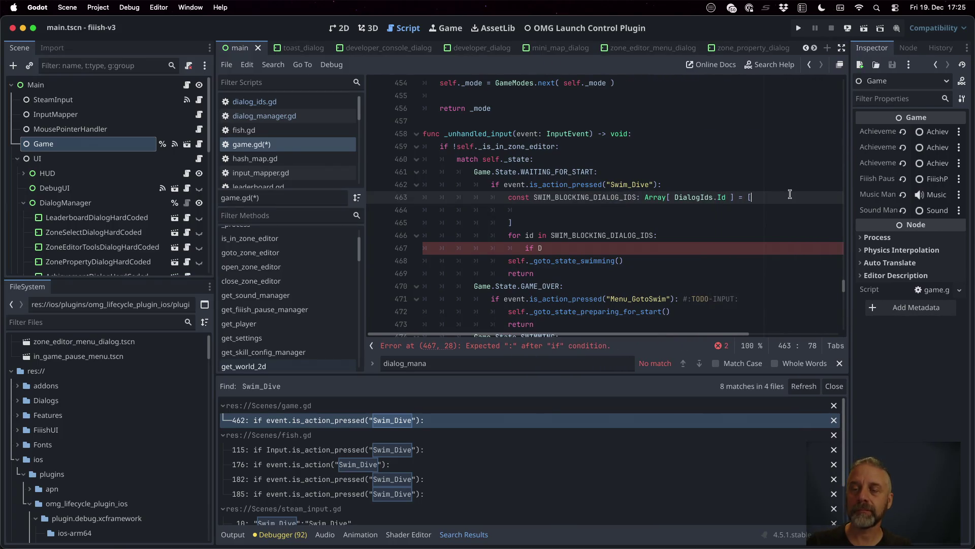
pyautogui.press('Home')
pyautogui.press('Home')
pyautogui.hotkey('shift', 'Down')
pyautogui.hotkey('shift', 'Down')
pyautogui.hotkey('shift', 'Down')
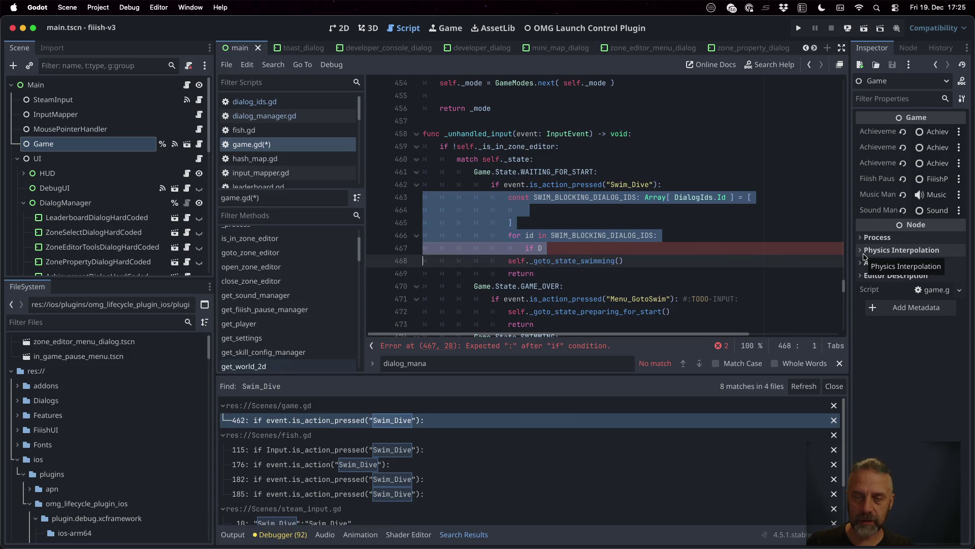
pyautogui.press('BackSpace')
pyautogui.press('super+s')
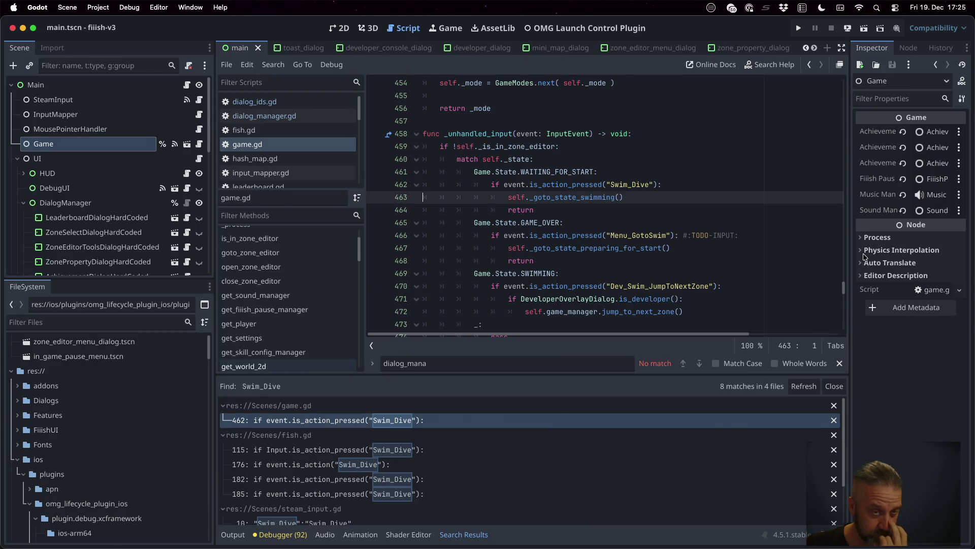
# Show main.gd in the script editor and select the Main node in the Scene tree
pyautogui.click(186, 88)
pyautogui.scroll(10, 588, 247)
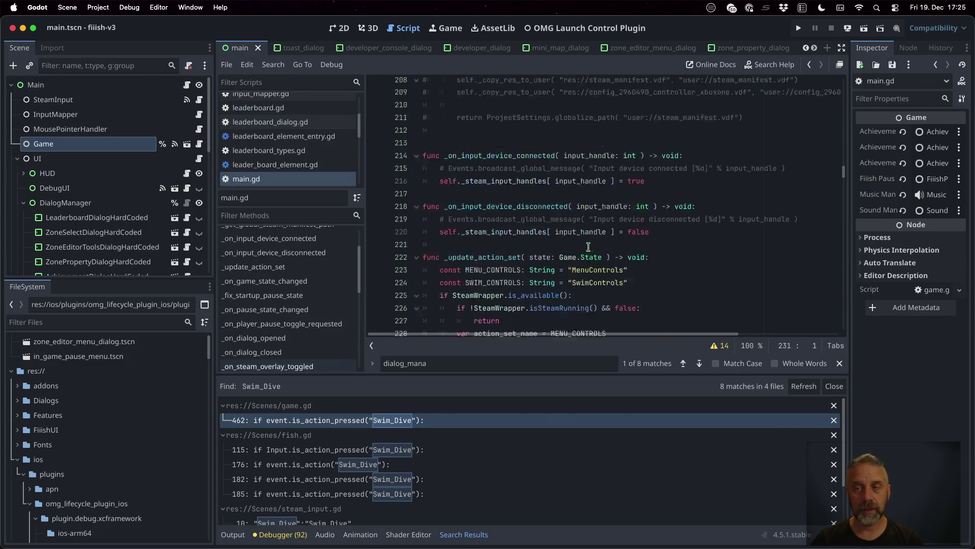
pyautogui.click(95, 84)
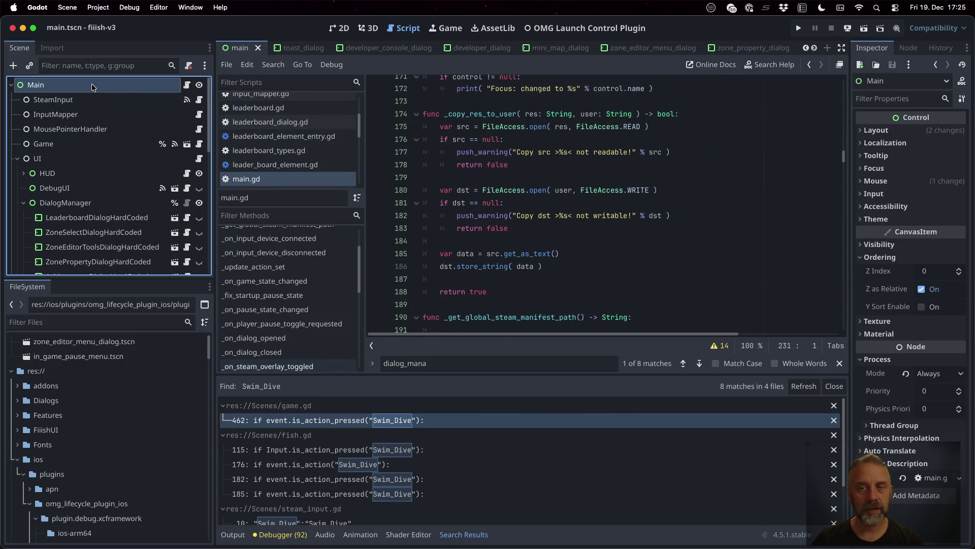
pyautogui.scroll(3, 640, 211)
pyautogui.scroll(20, 640, 212)
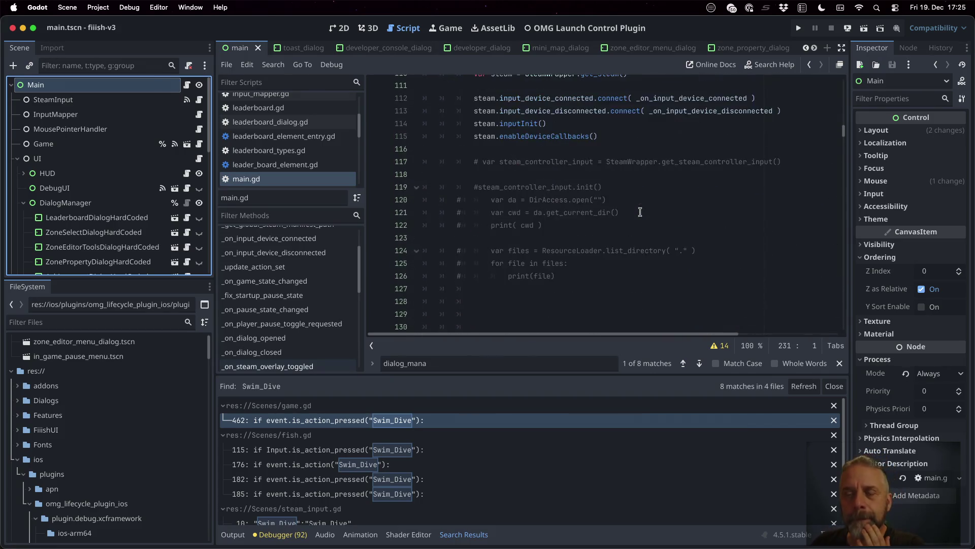
pyautogui.scroll(12, 640, 212)
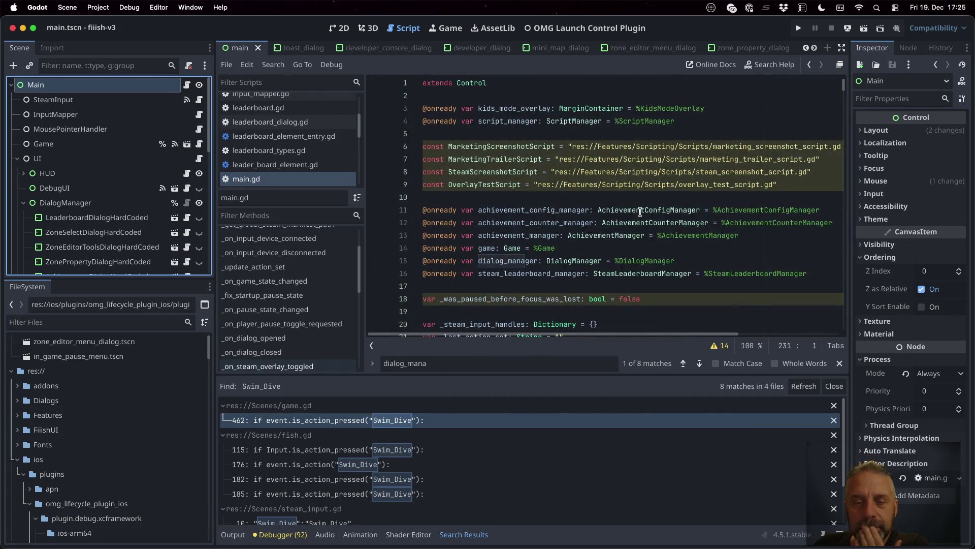
# Show leaderboard.gd, then choose Close All from the script list's context menu
pyautogui.click(254, 108)
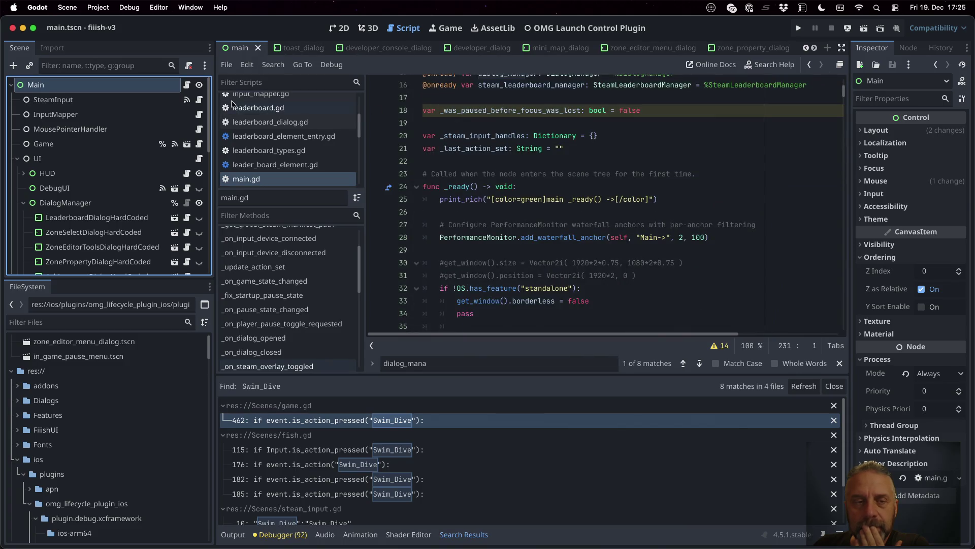
pyautogui.rightClick(233, 105)
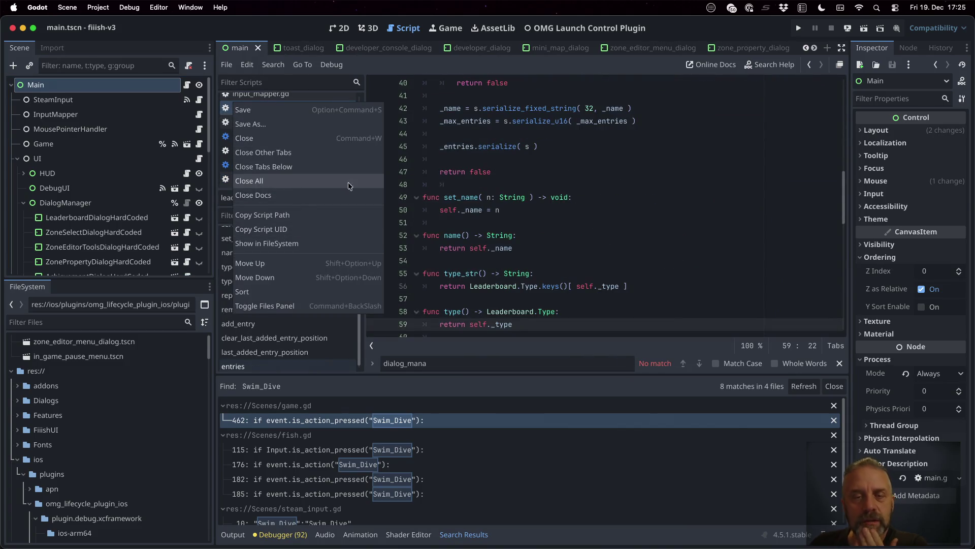
pyautogui.click(305, 182)
# Open dialog_manager.gd through Quick Open with the search 'dialog_ma'
pyautogui.hotkey('shift', 'alt', 'o')
pyautogui.write('dialog_ma')
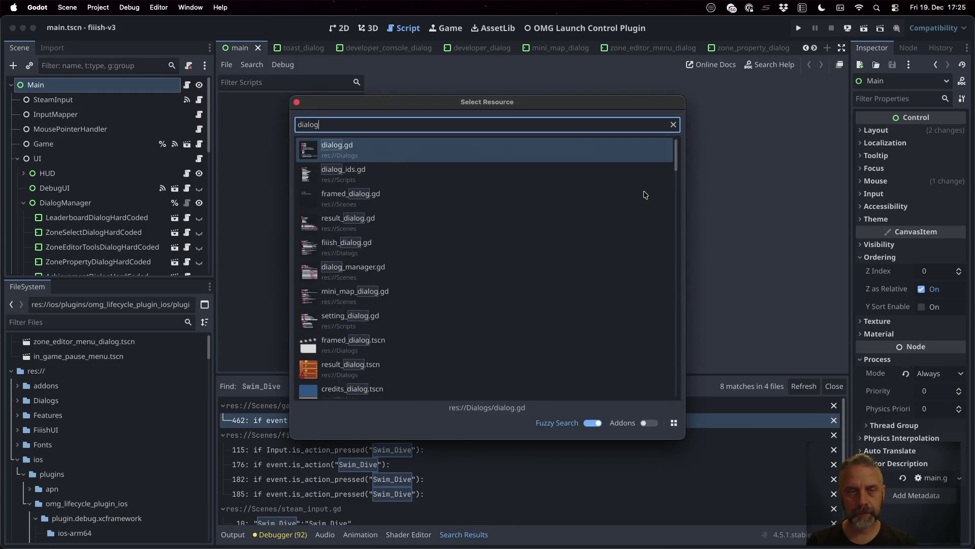
pyautogui.press('Return')
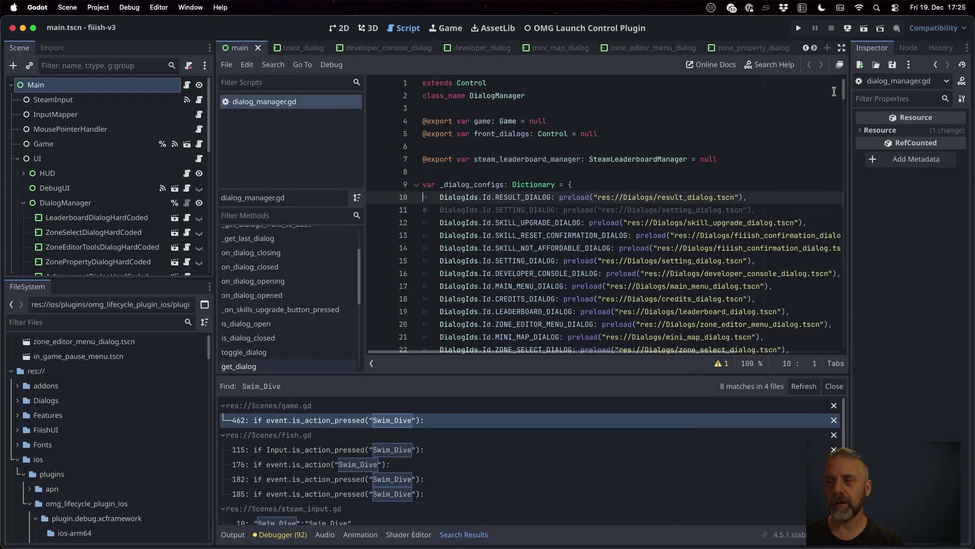
pyautogui.click(908, 48)
pyautogui.click(876, 50)
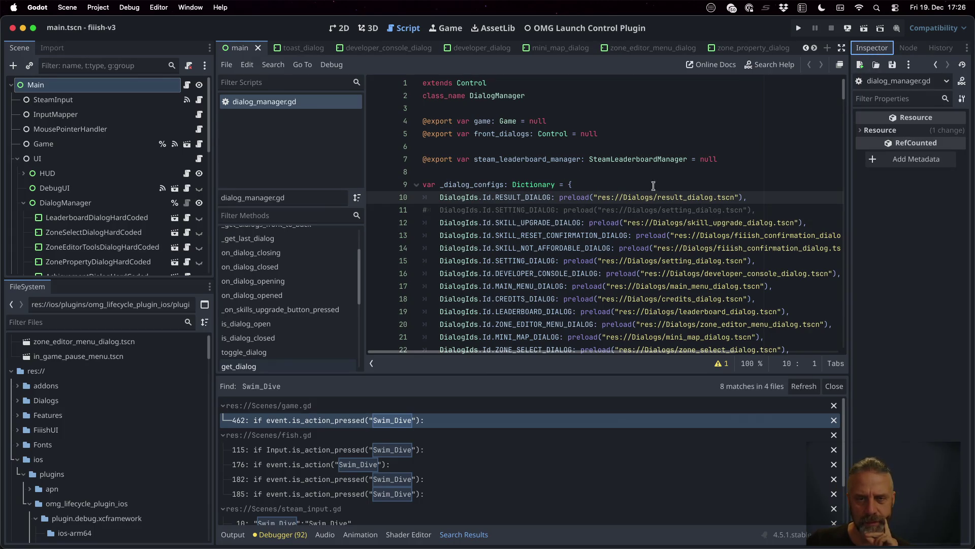
# Scroll dialog_manager.gd down to its on_dialog_closed handler
pyautogui.scroll(-8, 653, 187)
pyautogui.scroll(-11, 653, 186)
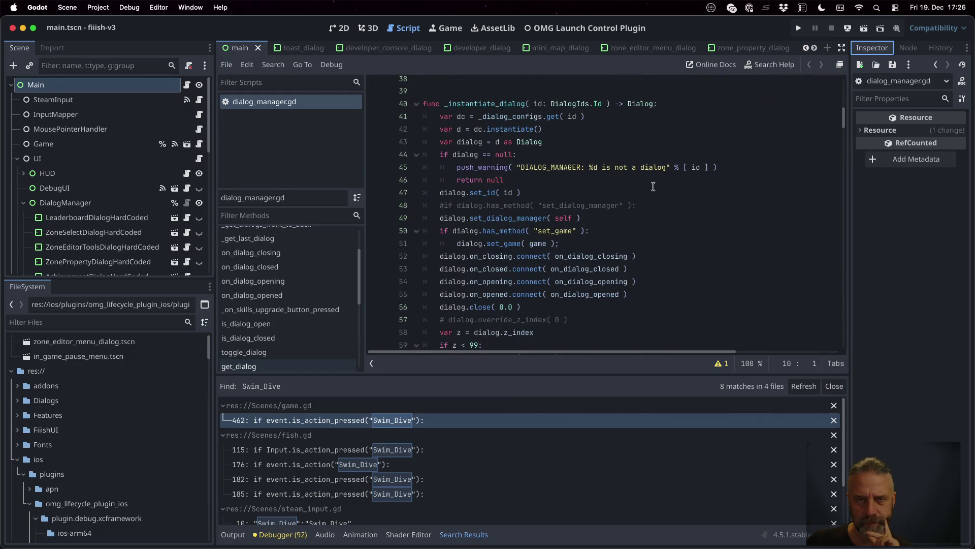
pyautogui.scroll(-18, 653, 187)
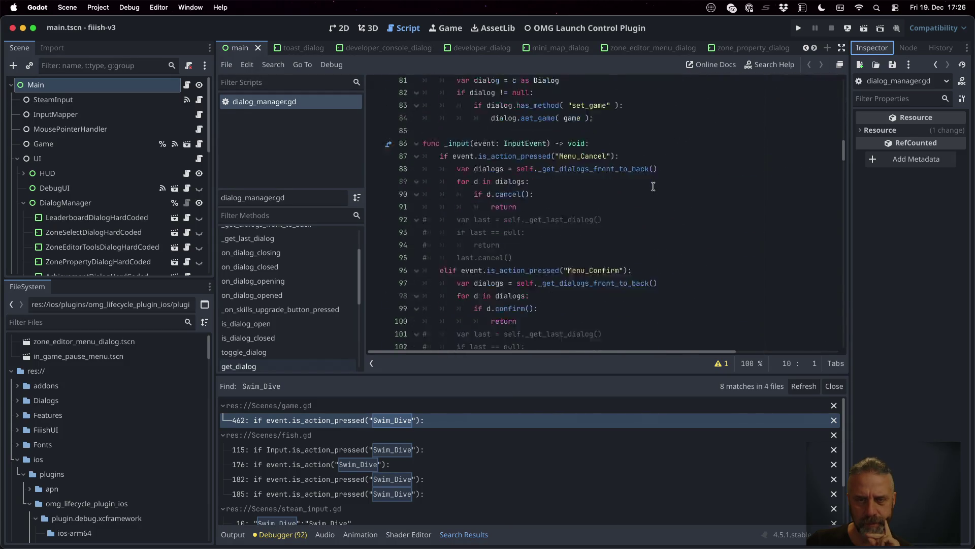
pyautogui.scroll(-9, 653, 186)
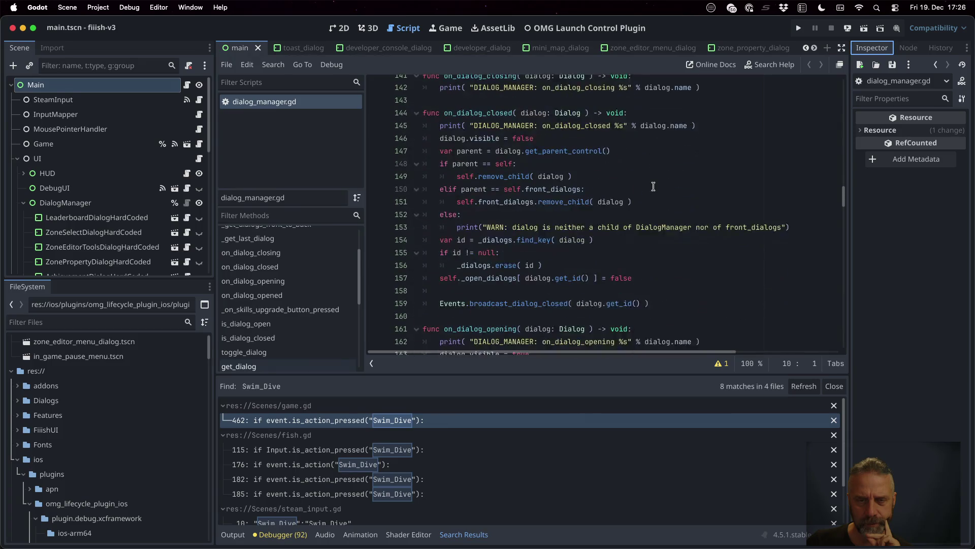
pyautogui.scroll(1, 653, 186)
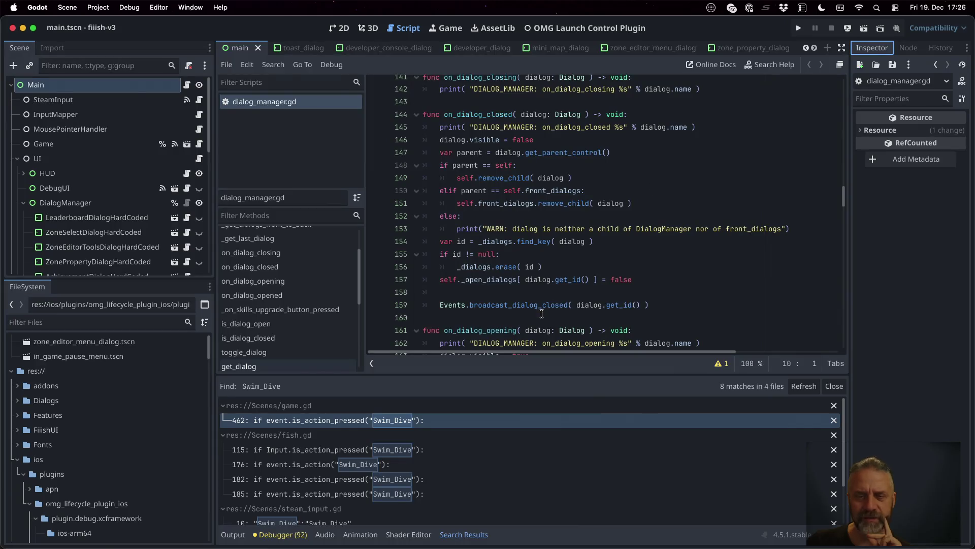
pyautogui.moveTo(537, 309)
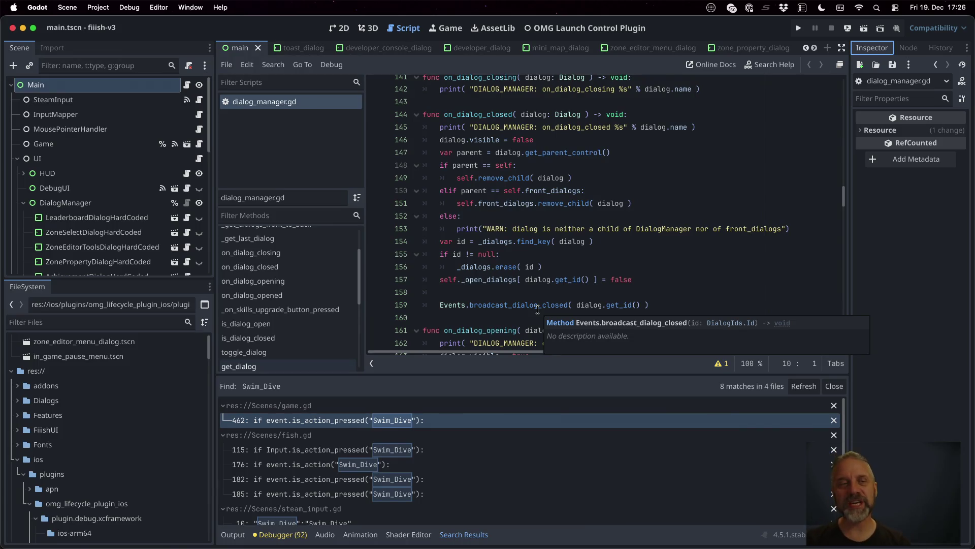
pyautogui.hscroll(1, 537, 310)
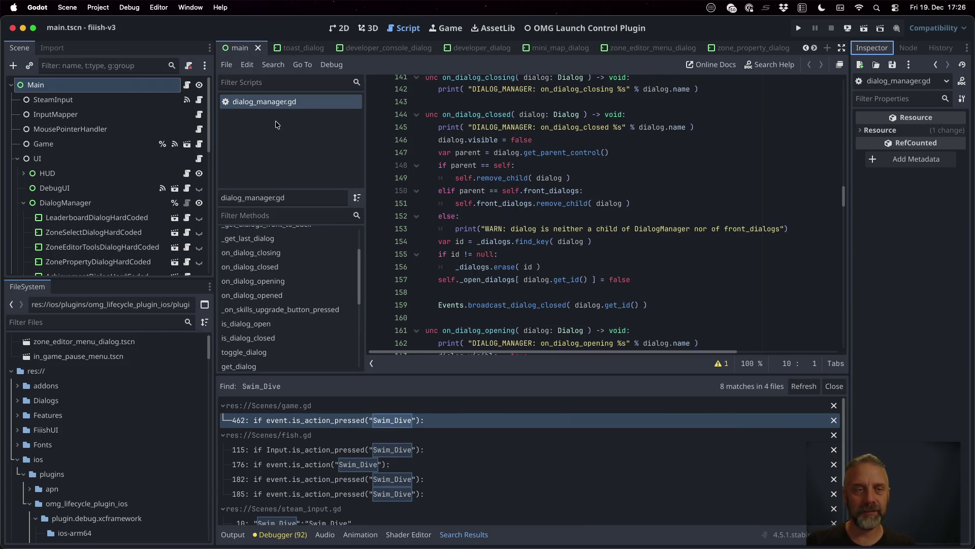
# Open main.gd, search it for '_dialog_closed', and jump to the _update_action_set definition
pyautogui.click(188, 86)
pyautogui.click(626, 222)
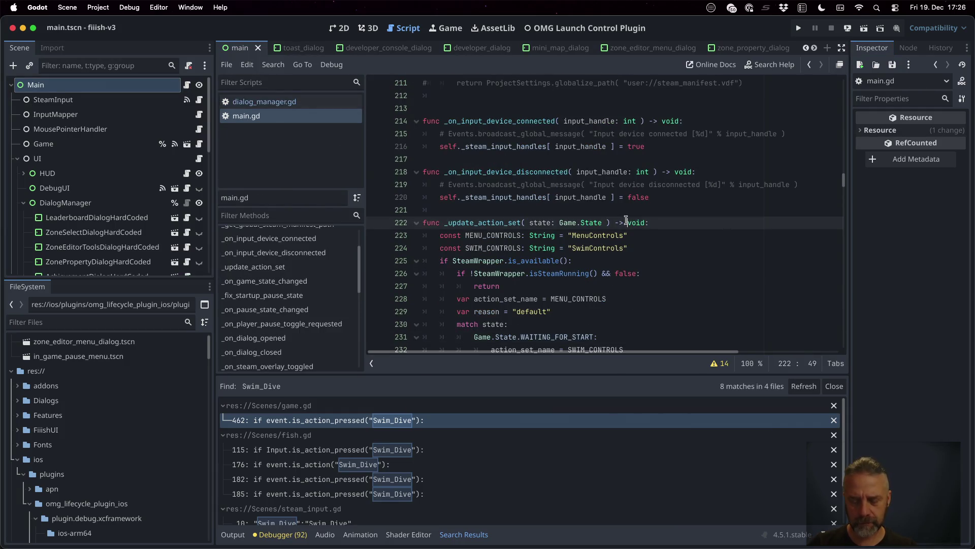
pyautogui.press('super+f')
pyautogui.write('_dialog_closed')
pyautogui.click(626, 222)
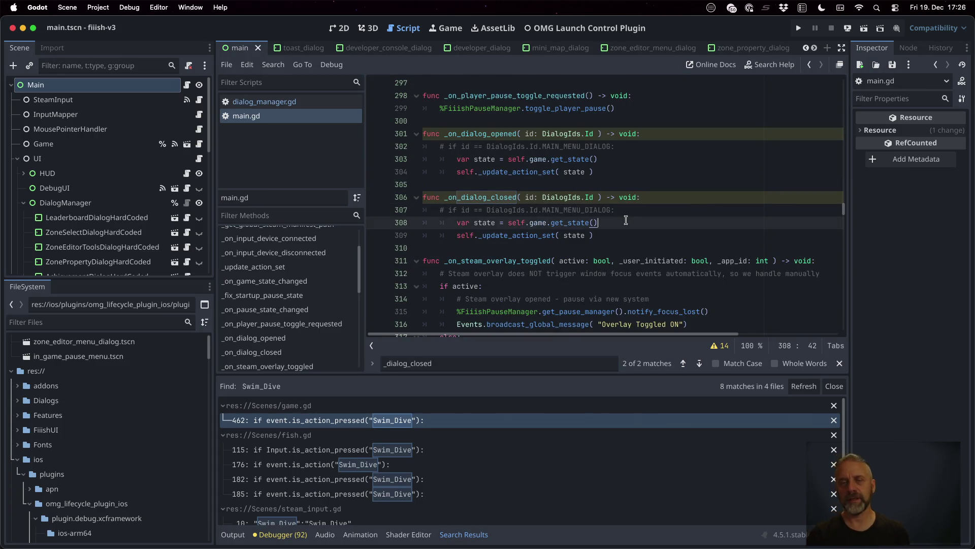
pyautogui.click(635, 233)
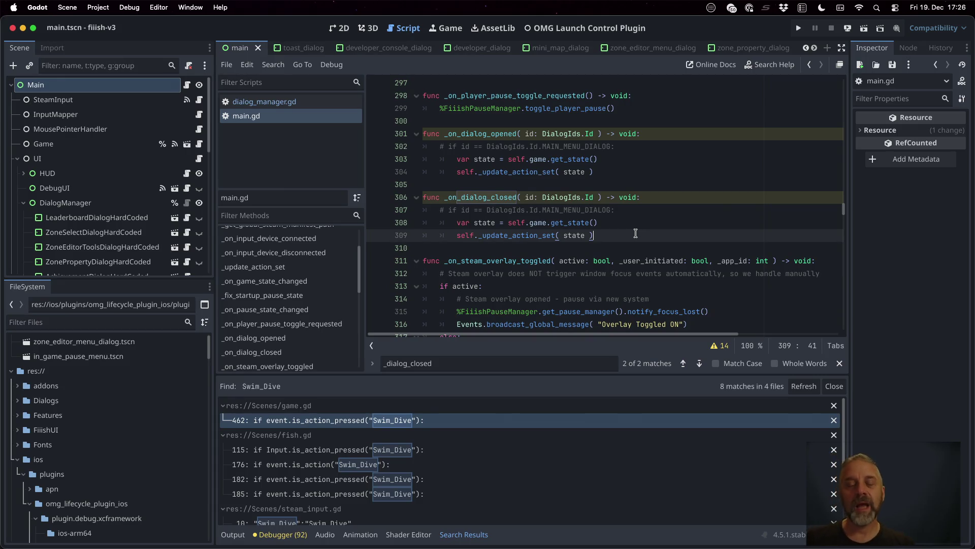
pyautogui.keyDown('super'); pyautogui.click(528, 235); pyautogui.keyUp('super')
pyautogui.scroll(-5, 616, 233)
# Review the action_set_name uses in _update_action_set and insert an indented blank line after line 260
pyautogui.scroll(-8, 616, 231)
pyautogui.scroll(-2, 616, 231)
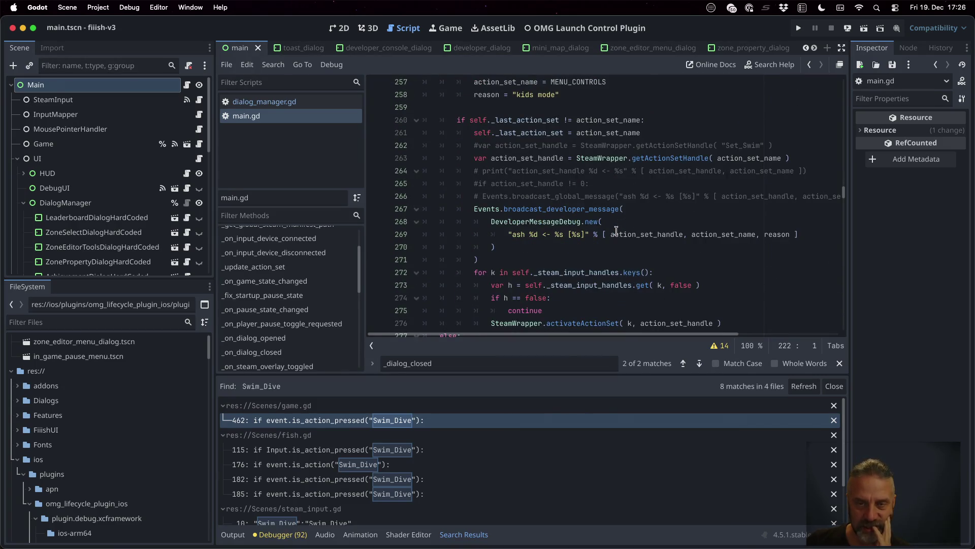
pyautogui.scroll(-4, 616, 231)
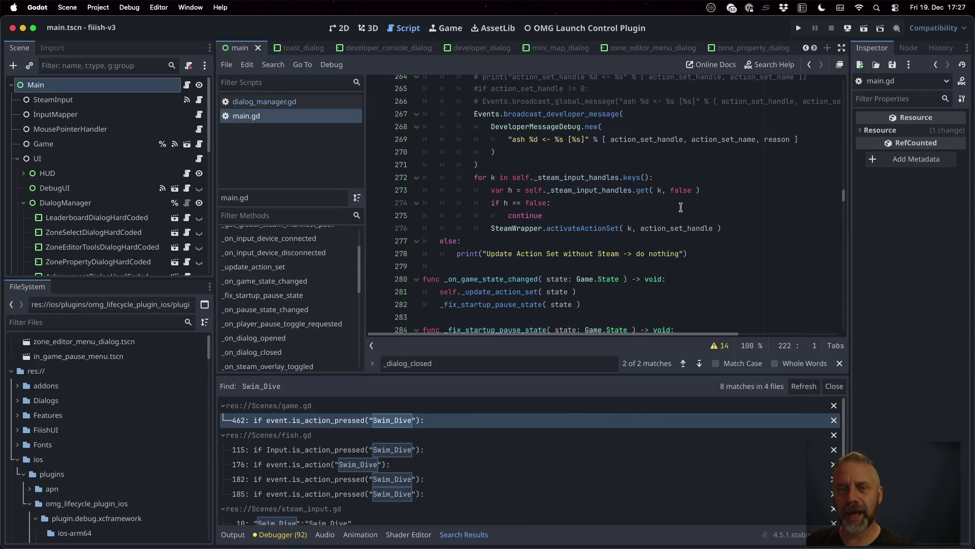
pyautogui.scroll(3, 679, 205)
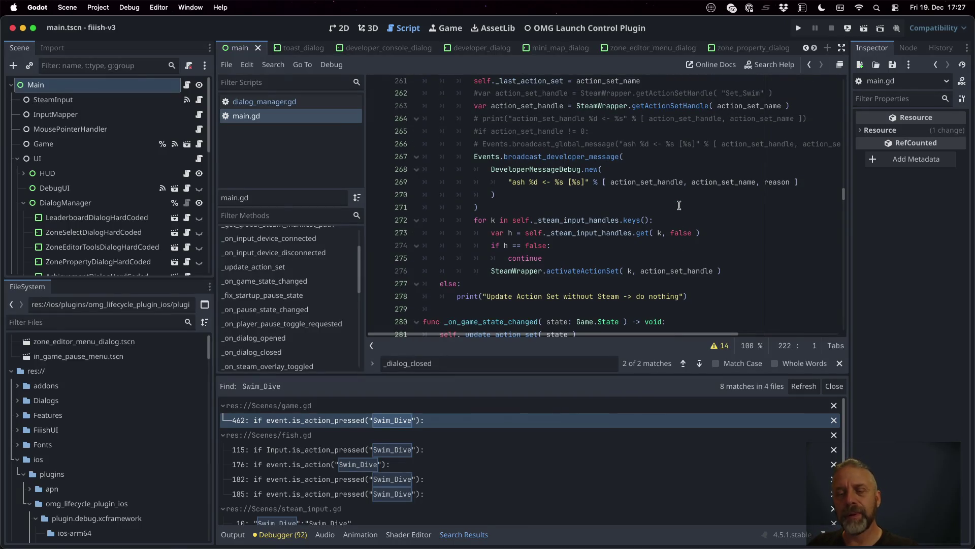
pyautogui.scroll(2, 686, 216)
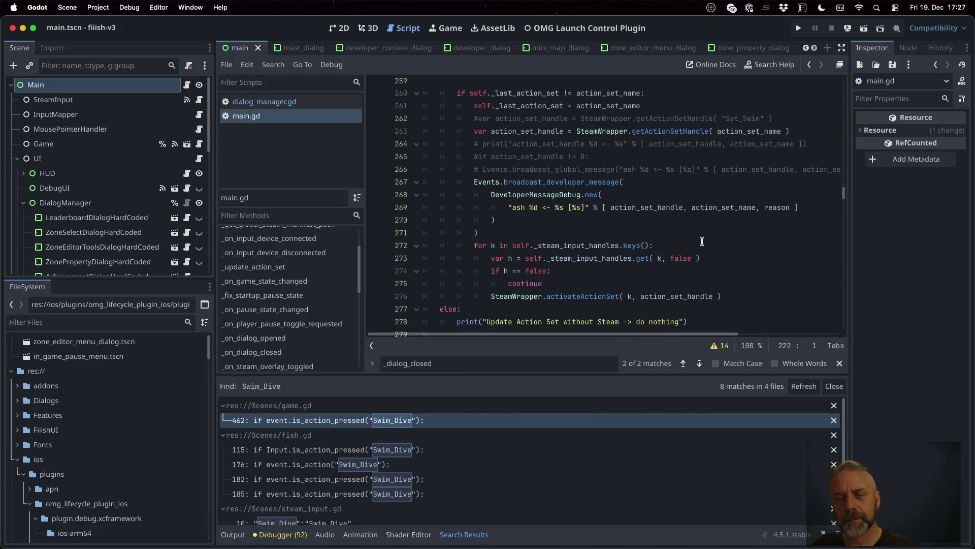
pyautogui.doubleClick(709, 208)
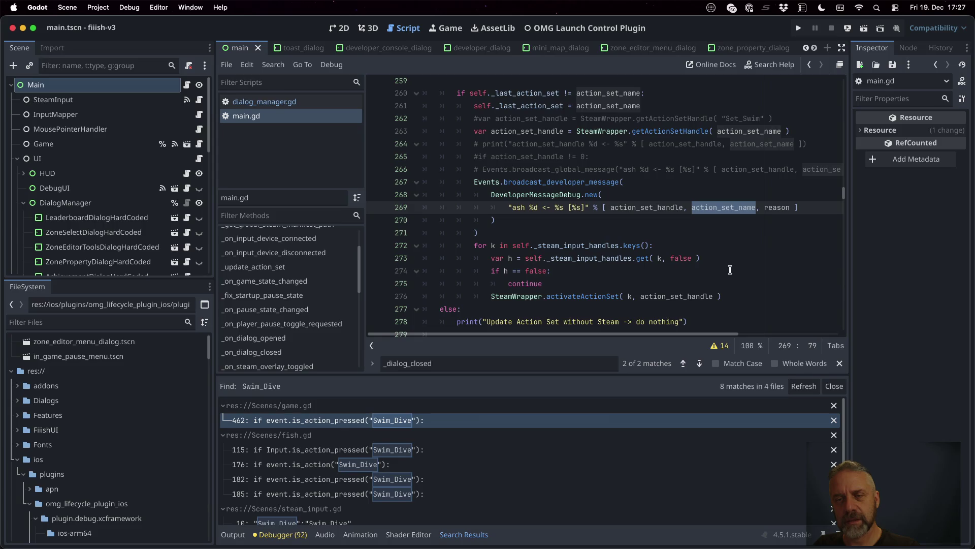
pyautogui.scroll(5, 729, 271)
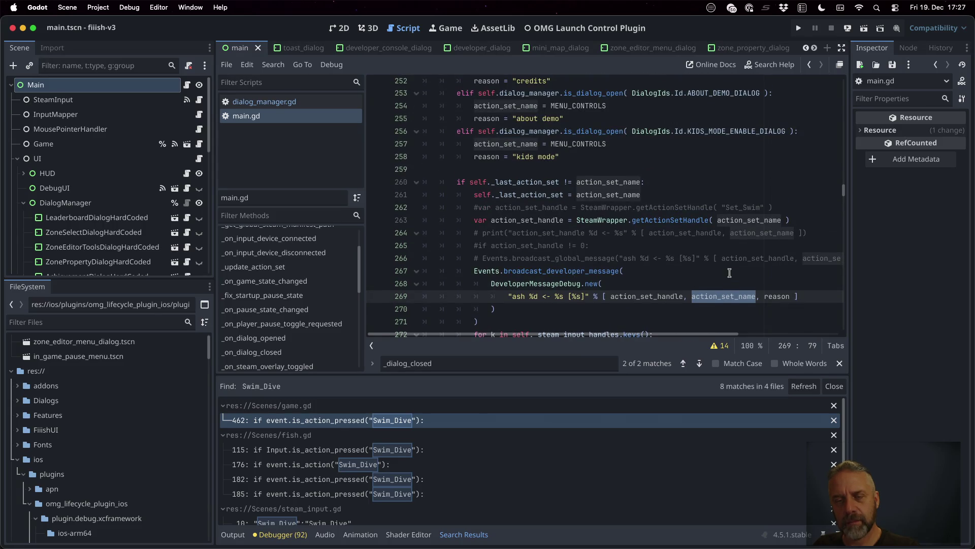
pyautogui.doubleClick(592, 182)
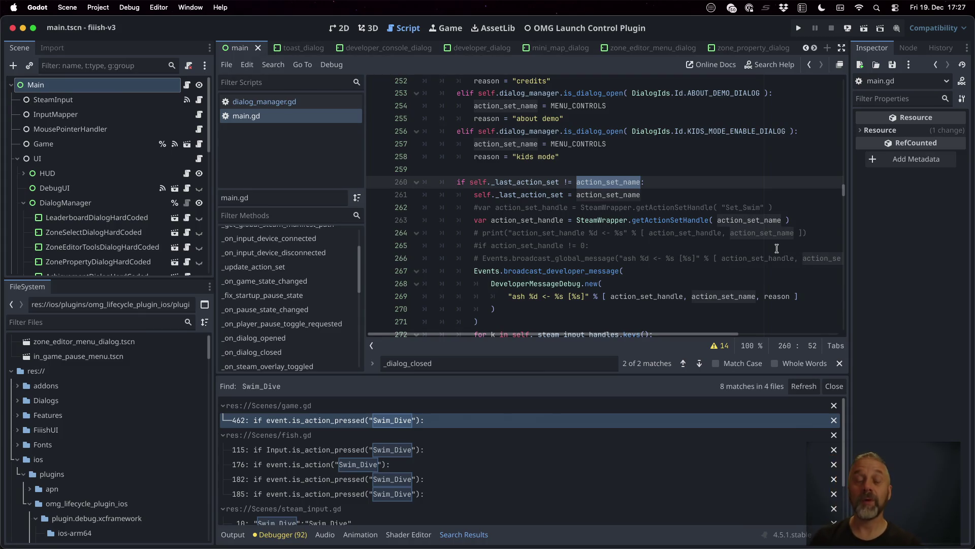
pyautogui.click(698, 185)
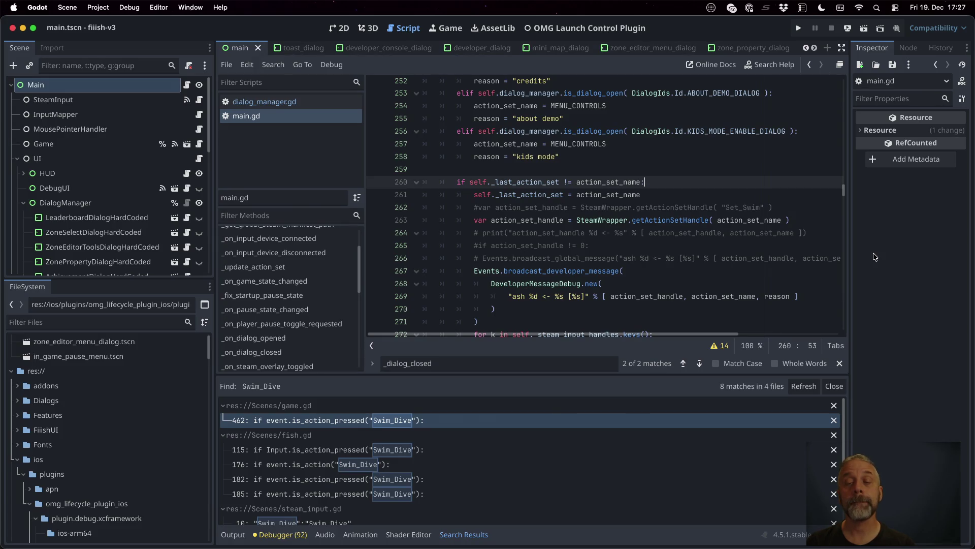
pyautogui.press('Return')
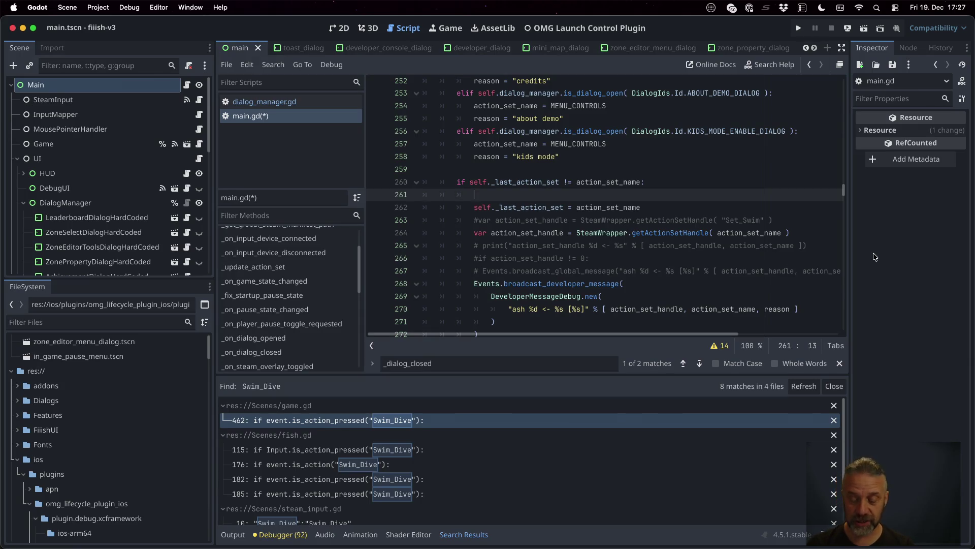
# Open events.gd through Quick Open with the search 'even'
pyautogui.hotkey('shift', 'alt', 'o')
pyautogui.write('even')
pyautogui.press('Return')
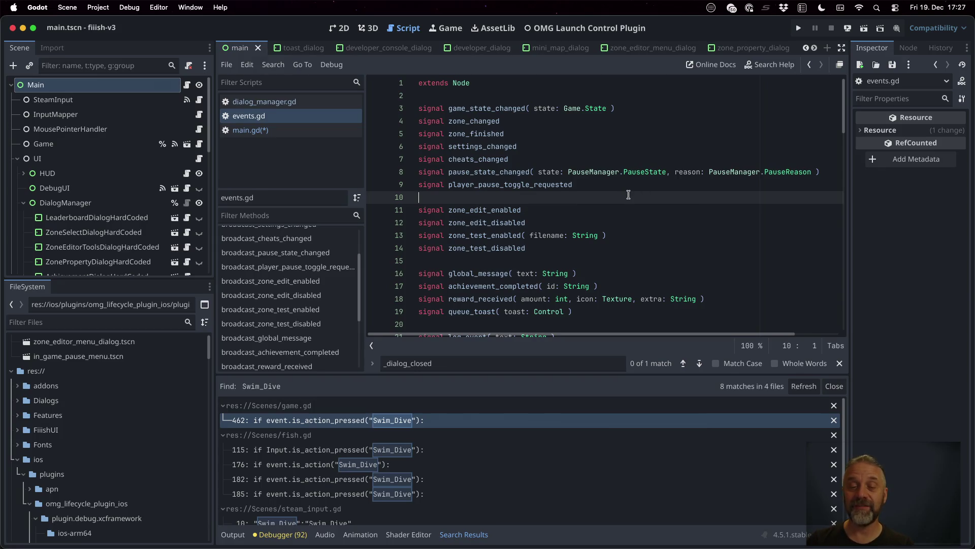
# Add 'signal action_set_changed( old_name: String, new_name: String )' after the signals in events.gd and save
pyautogui.scroll(-5, 628, 195)
pyautogui.click(522, 259)
pyautogui.press('Down')
pyautogui.press('Return')
pyautogui.write('signale action_set_changed(')
pyautogui.press('Home')
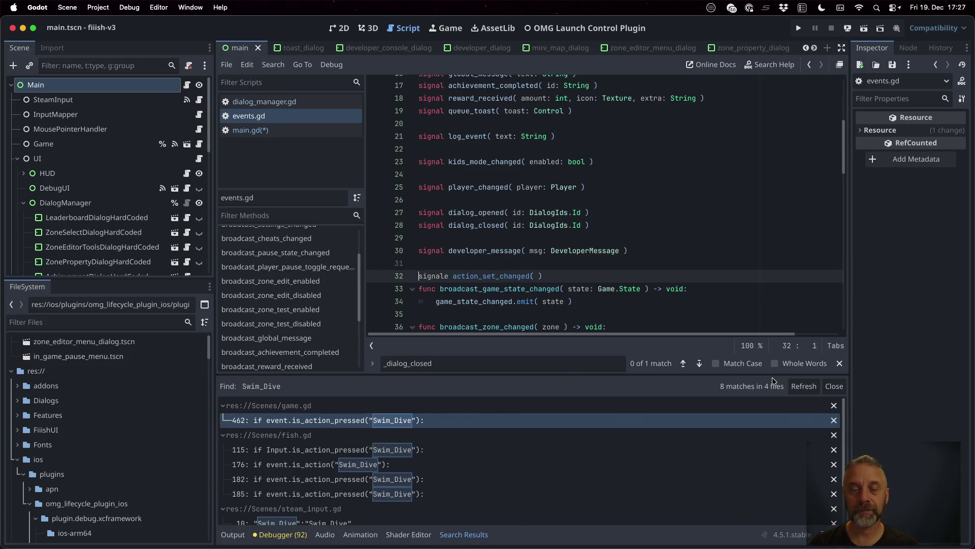
pyautogui.press('Right')
pyautogui.press('Right')
pyautogui.press('Right')
pyautogui.press('BackSpace')
pyautogui.press('End')
pyautogui.press('Left')
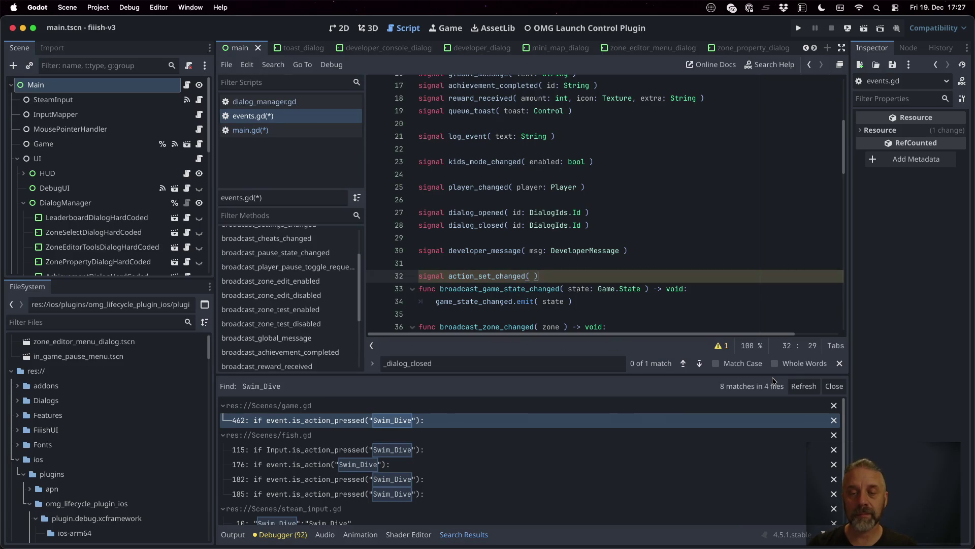
pyautogui.write('old_name: S')
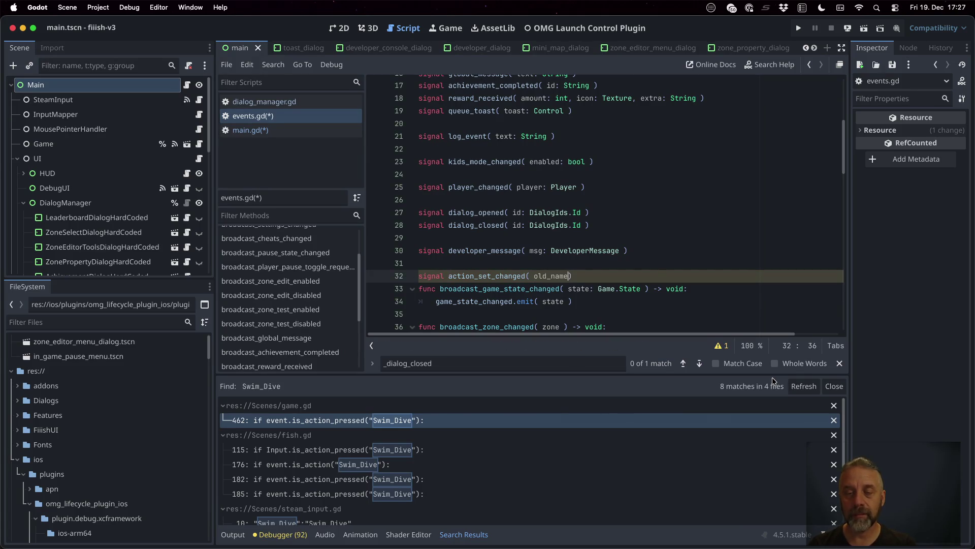
pyautogui.write('tring, new_name: String )')
pyautogui.press('Return')
pyautogui.press('super+s')
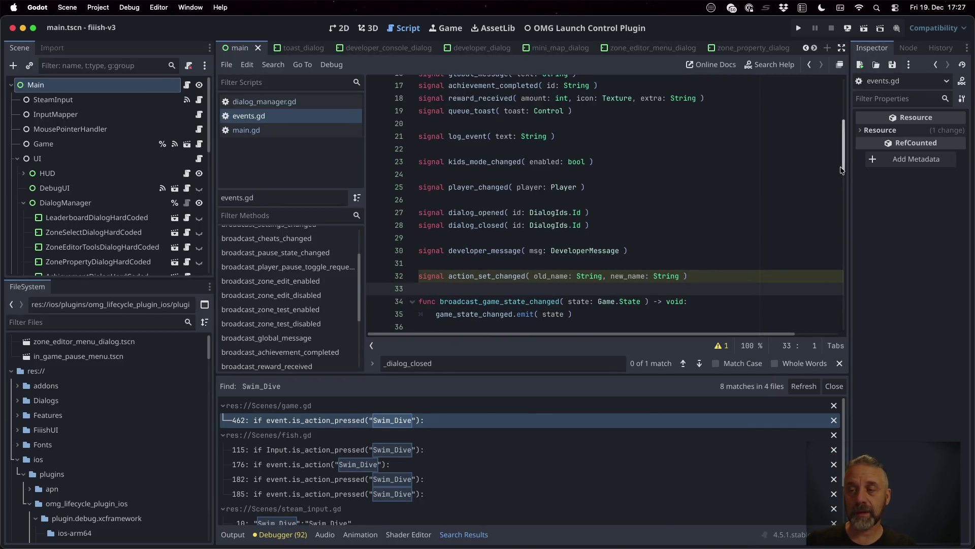
# Select the new signal's name and parameters, then place the caret after the last broadcast function
pyautogui.click(448, 277)
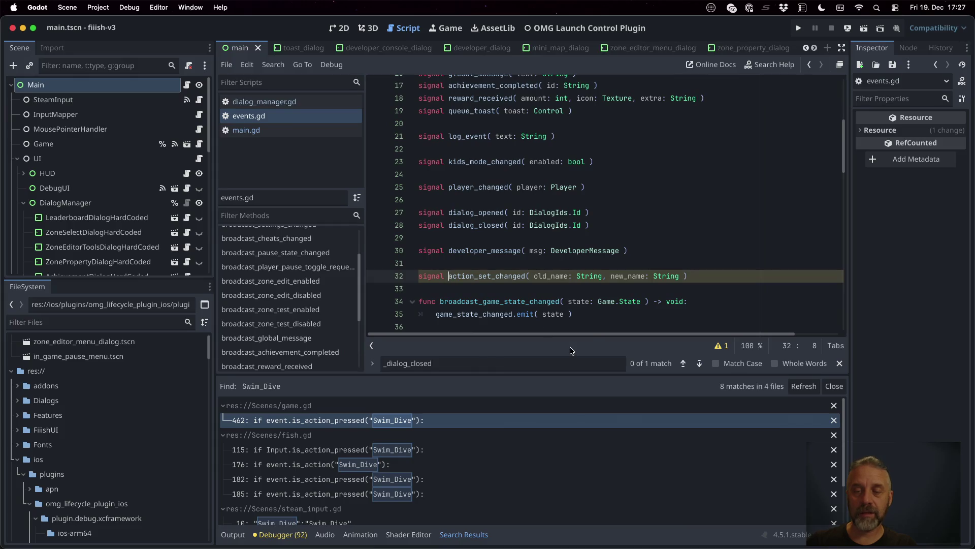
pyautogui.press('super+shift+Right')
pyautogui.moveTo(842, 136); pyautogui.dragTo(842, 293)
pyautogui.click(603, 304)
# Start func broadcast_action_set_changed(old_name: String, new_name: String) -> void: at the end of events.gd
pyautogui.press('Return')
pyautogui.press('Return')
pyautogui.write('func ')
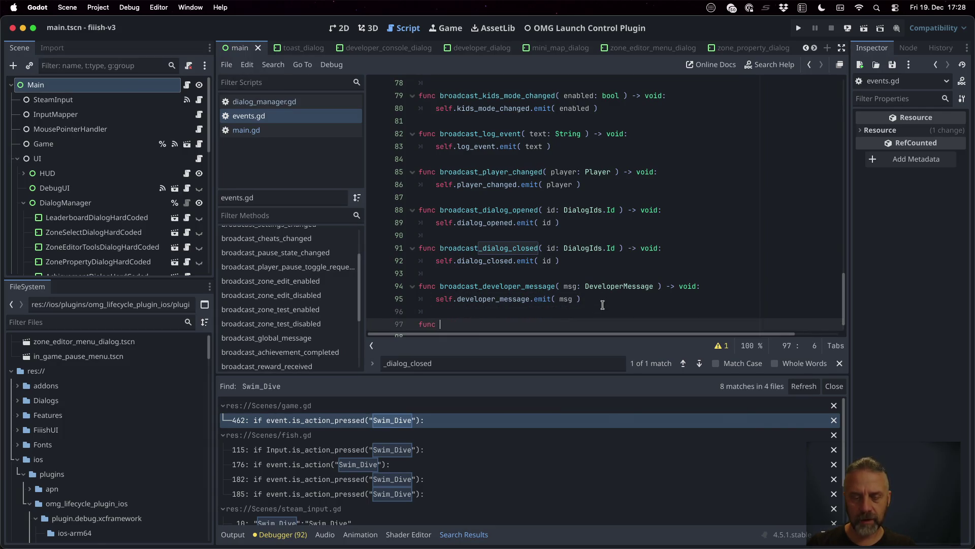
pyautogui.write('broadcas')
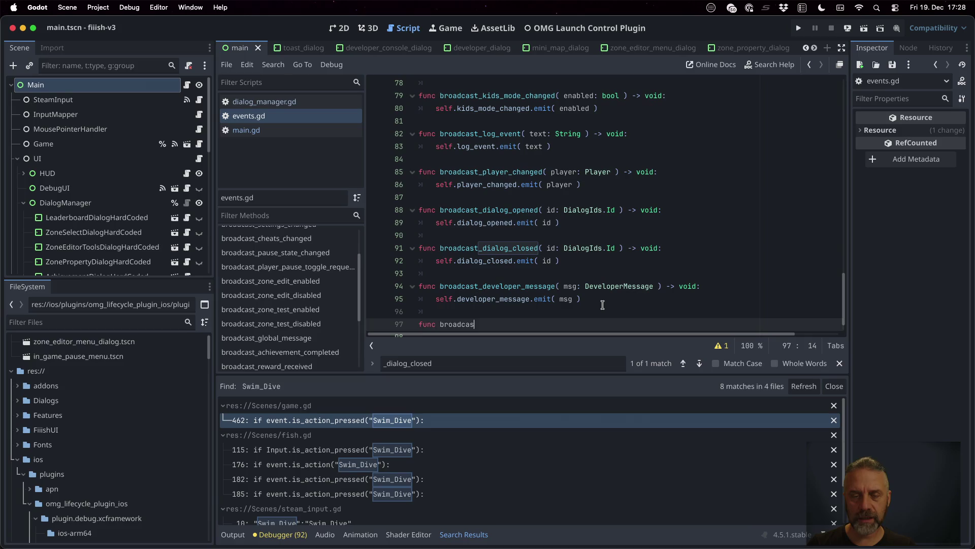
pyautogui.write('t_')
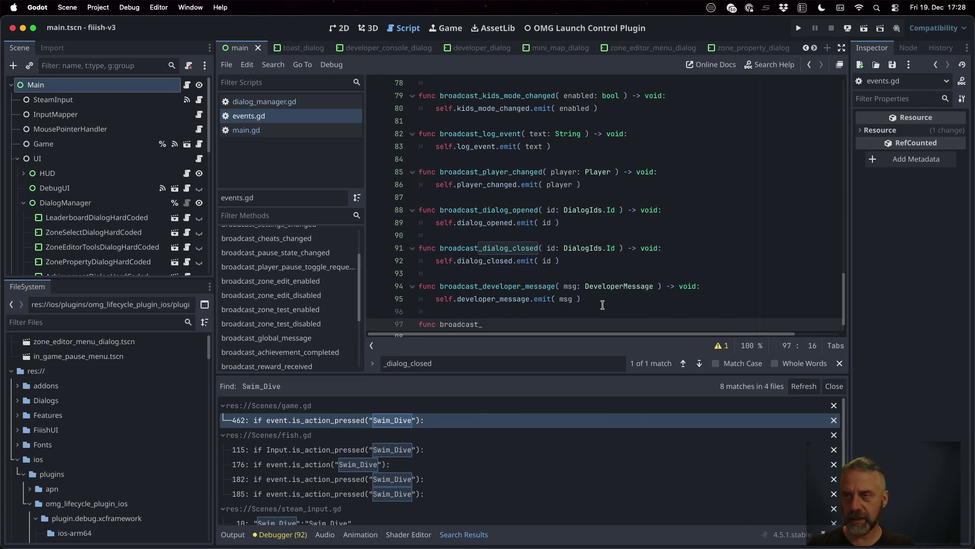
pyautogui.press('Tab')
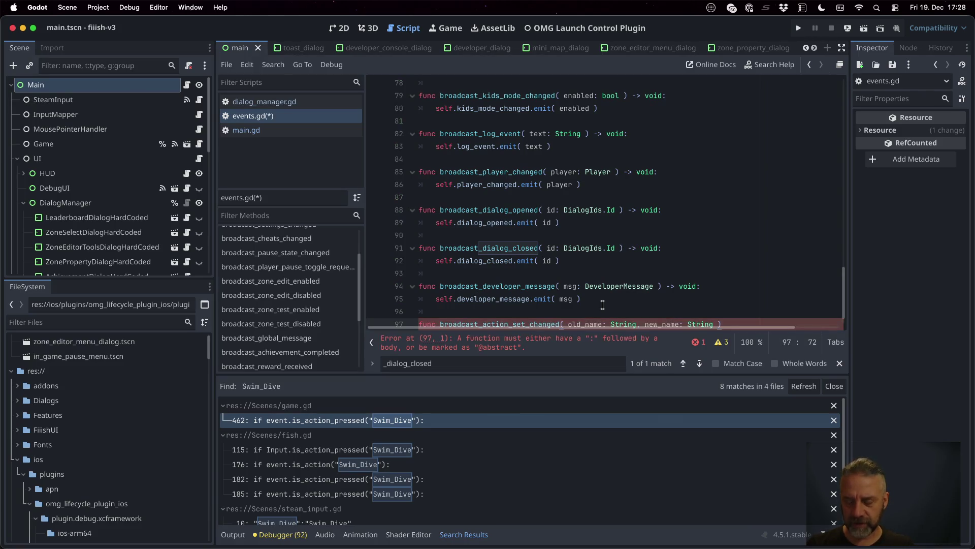
pyautogui.hotkey('ctrl', 'alt', 't')
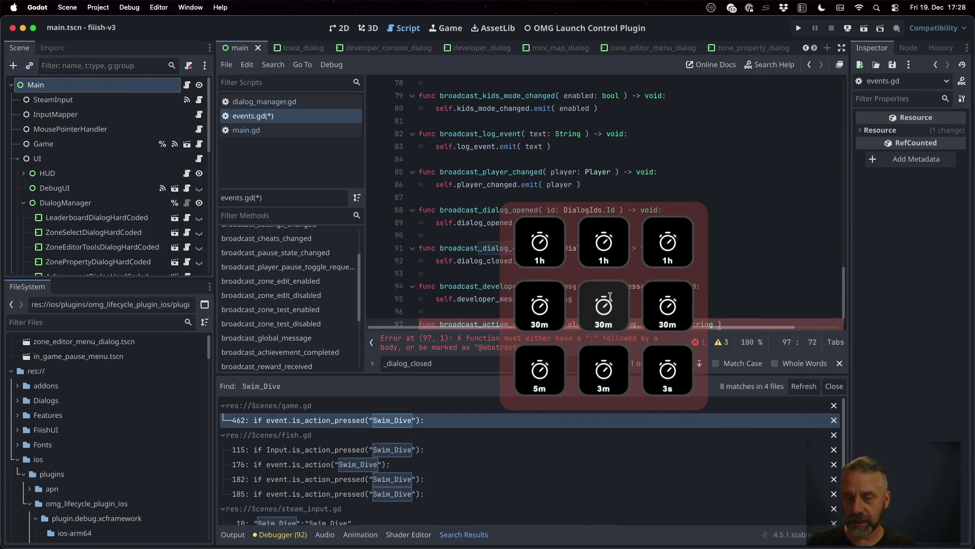
pyautogui.click(602, 305)
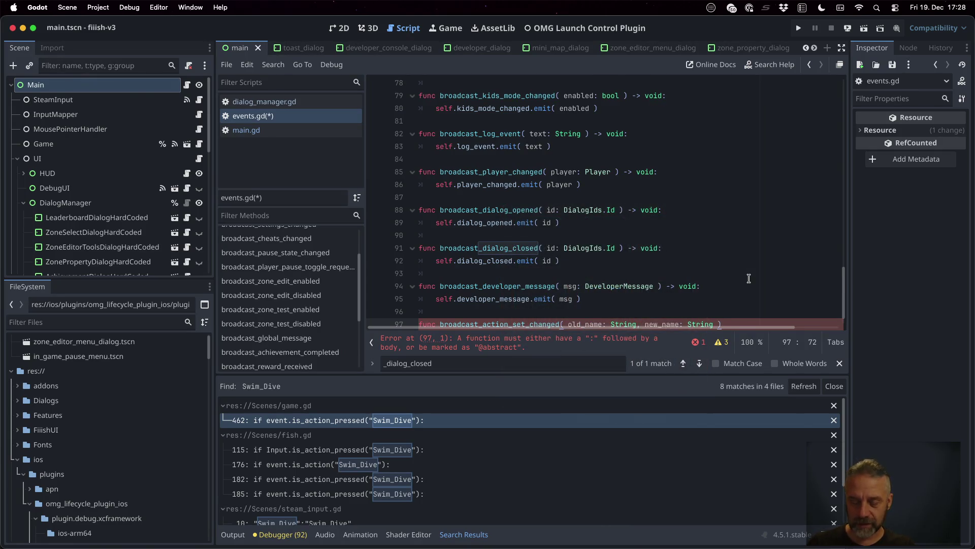
pyautogui.write(' -> ')
pyautogui.write('void:')
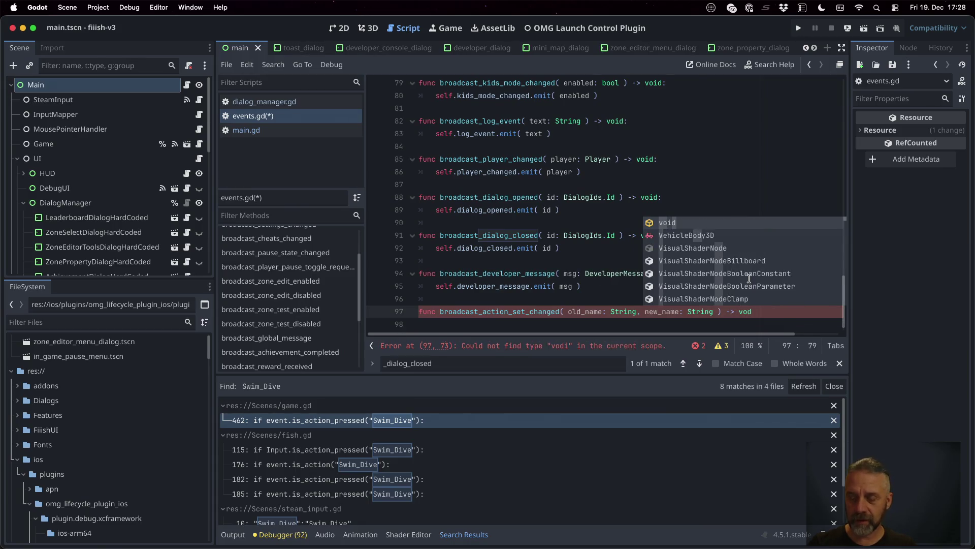
pyautogui.press('Return')
# Give it the body self.action_set_changed.emit(old_name, new_name) and save events.gd
pyautogui.write('self.ac')
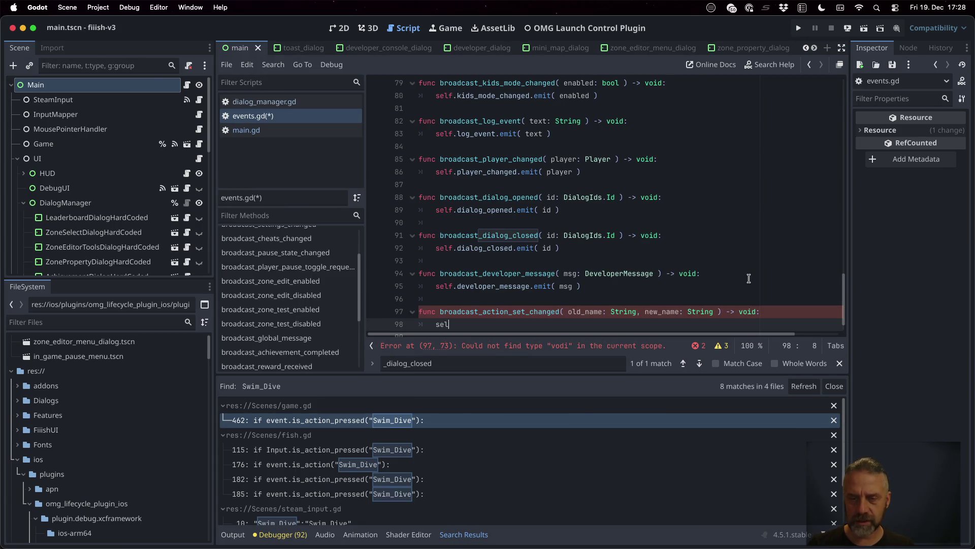
pyautogui.press('Down')
pyautogui.press('Return')
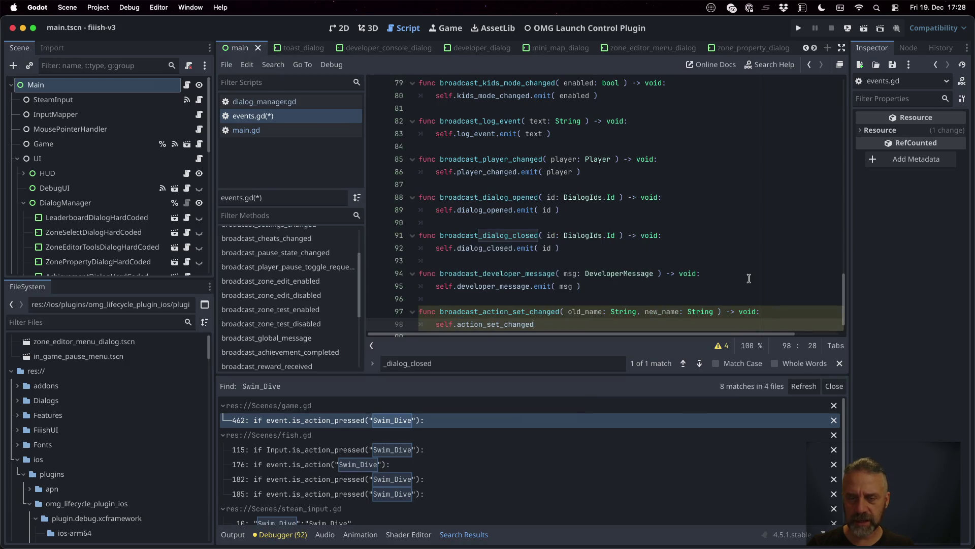
pyautogui.write('( old_name')
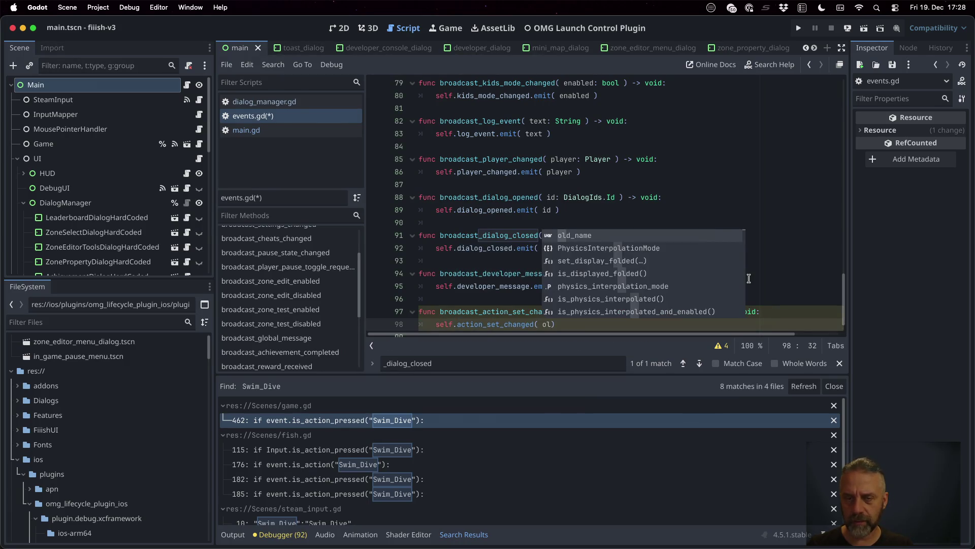
pyautogui.write(', new_name')
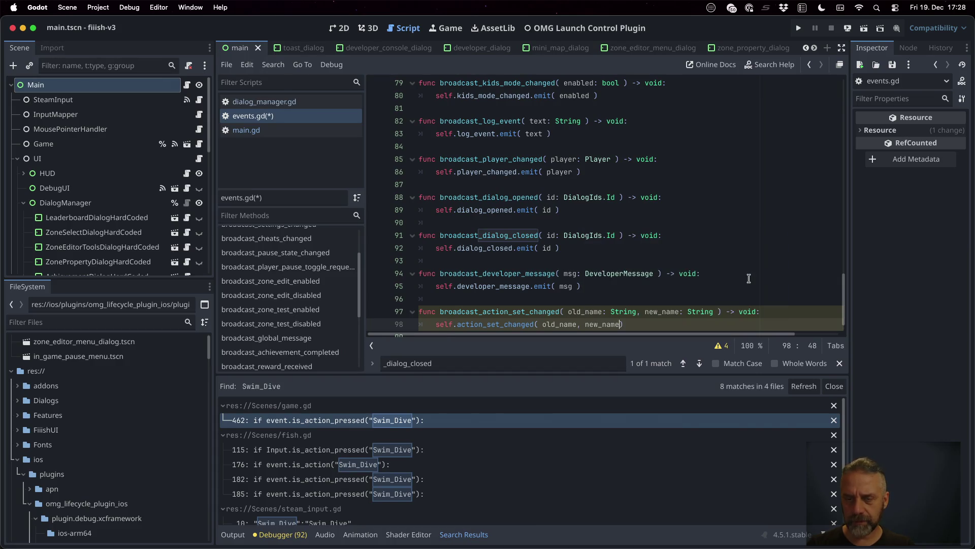
pyautogui.press('Down')
pyautogui.hotkey('ctrl', 's')
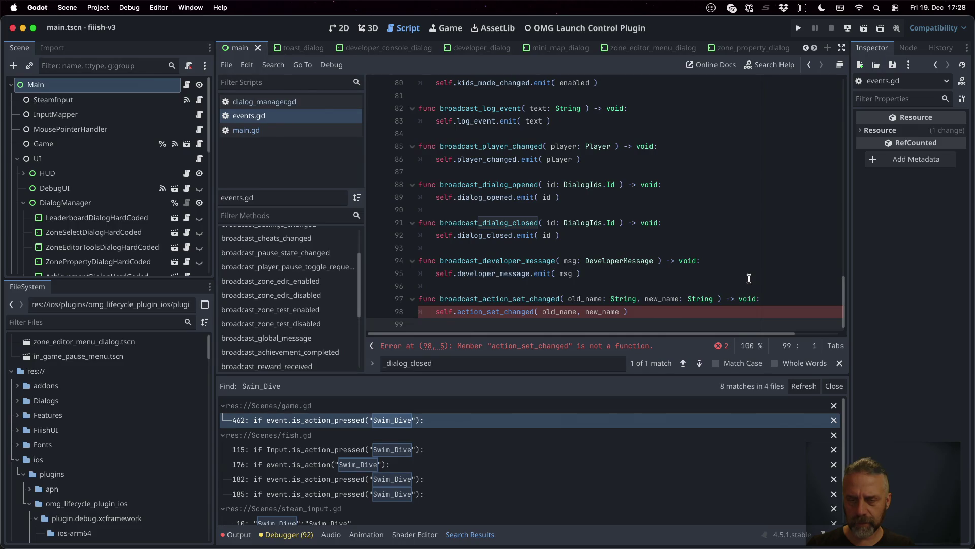
pyautogui.press('Up')
pyautogui.press('Left')
pyautogui.press('Left')
pyautogui.press('Left')
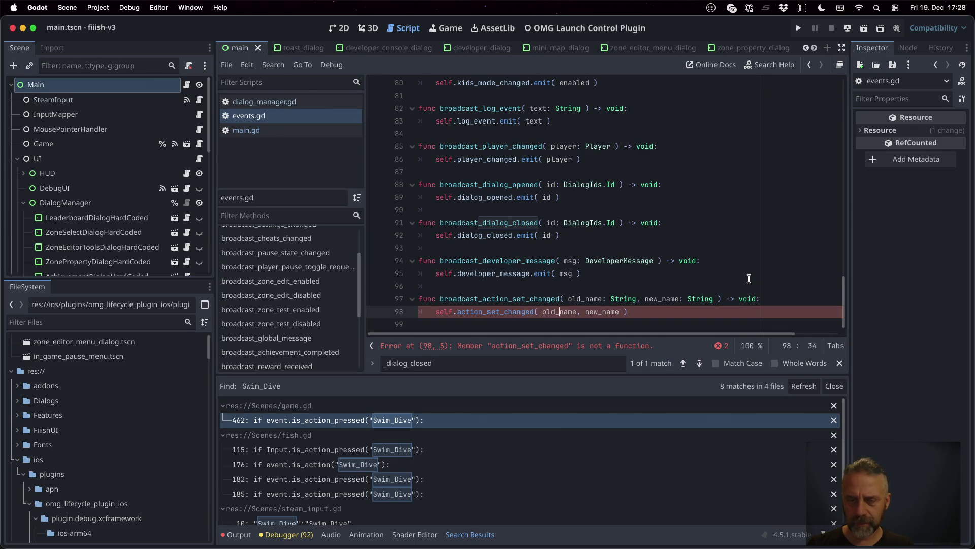
pyautogui.write('.emit')
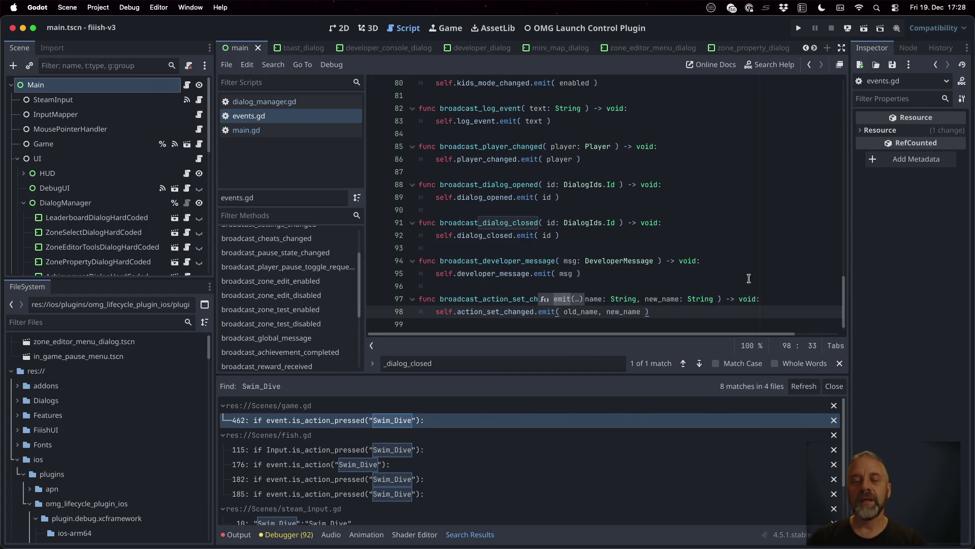
pyautogui.click(508, 273)
pyautogui.click(528, 299)
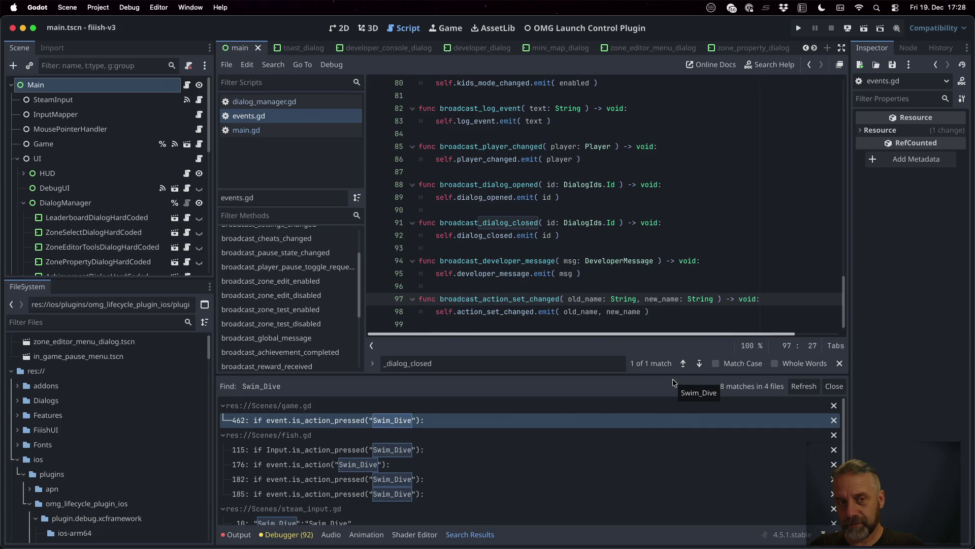
pyautogui.click(307, 130)
# On main.gd line 261 call Events.broadcast_action_set_changed( self._last_action_set, action_set_name ) and save
pyautogui.write('Events.br')
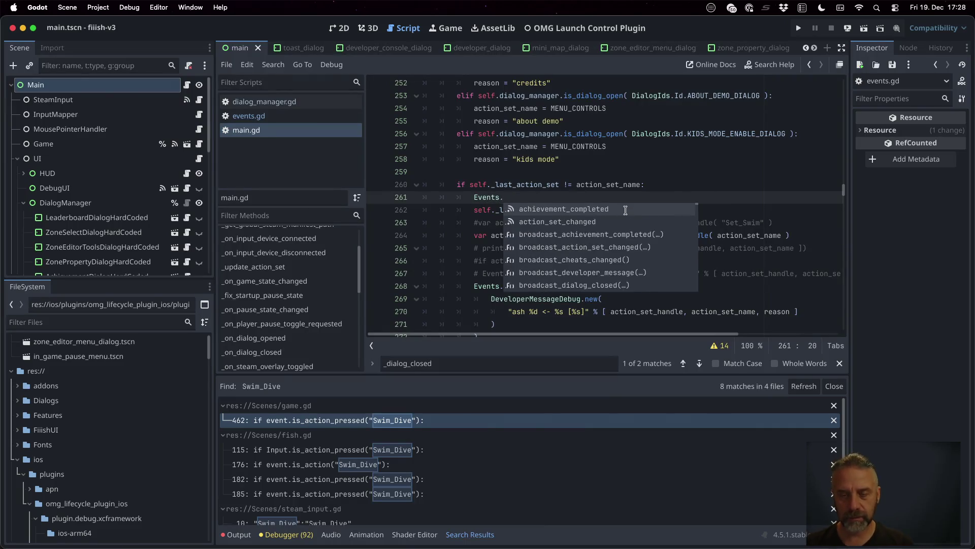
pyautogui.press('Down')
pyautogui.press('Return')
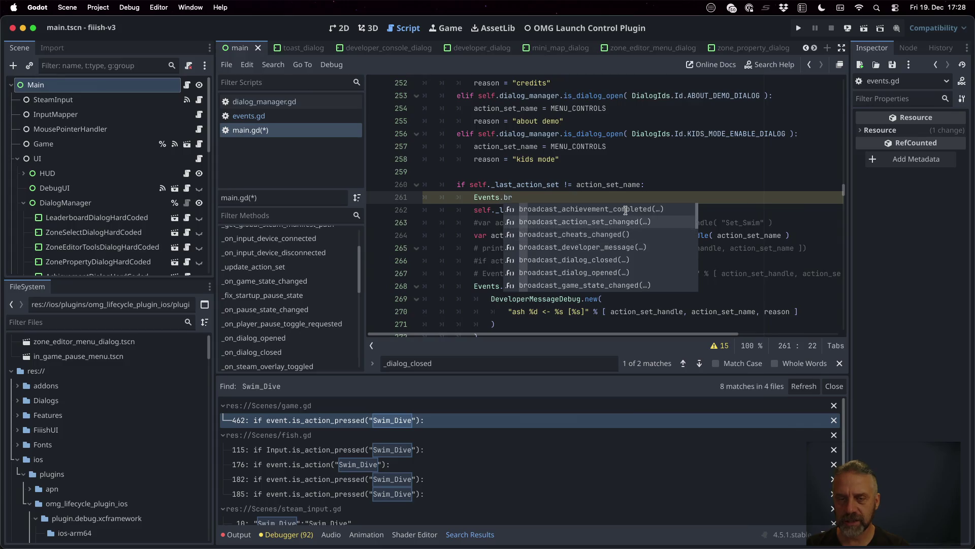
pyautogui.write('self._last_action_set')
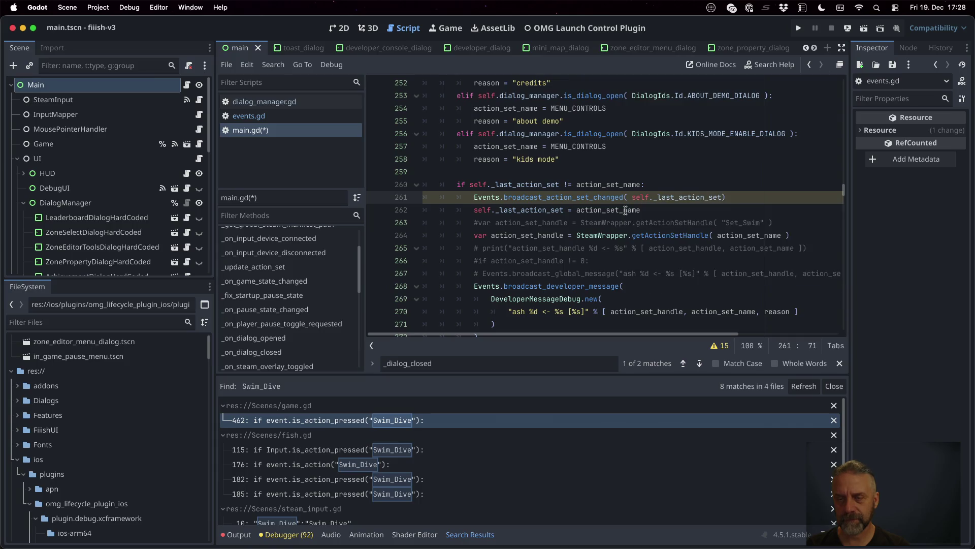
pyautogui.press('BackSpace')
pyautogui.write(', ac')
pyautogui.press('Down')
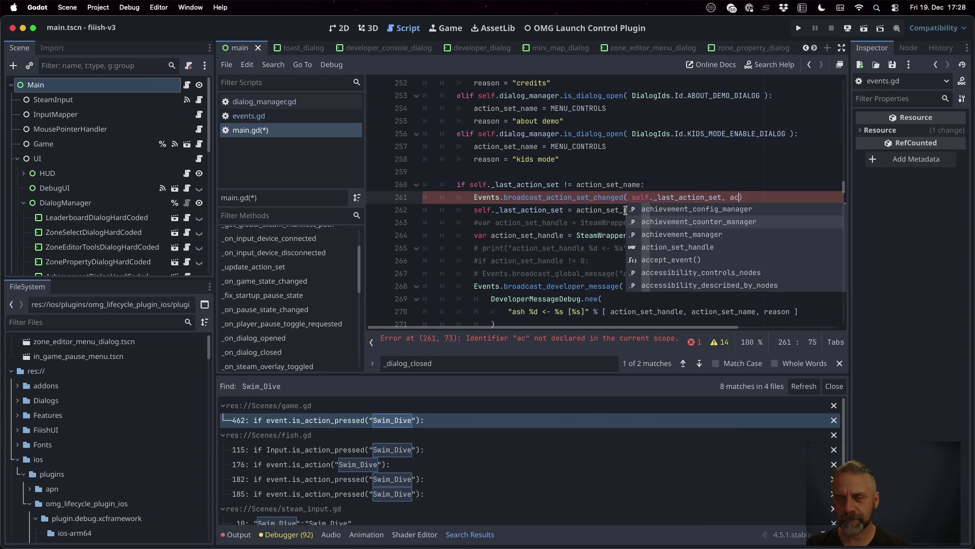
pyautogui.write('tion_')
pyautogui.press('Down')
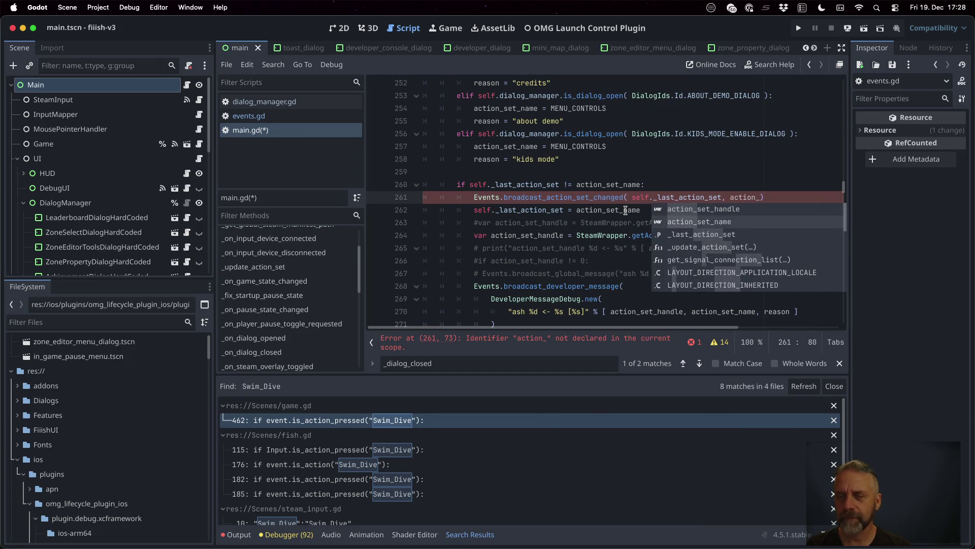
pyautogui.press('Return')
pyautogui.press('End')
pyautogui.hotkey('ctrl', 's')
# Select the Steam action-set code below the new call, through line 276
pyautogui.press('Down')
pyautogui.press('Down')
pyautogui.press('Home')
pyautogui.press('Home')
pyautogui.hotkey('shift', 'Down')
pyautogui.hotkey('shift', 'Down')
pyautogui.hotkey('shift', 'Down')
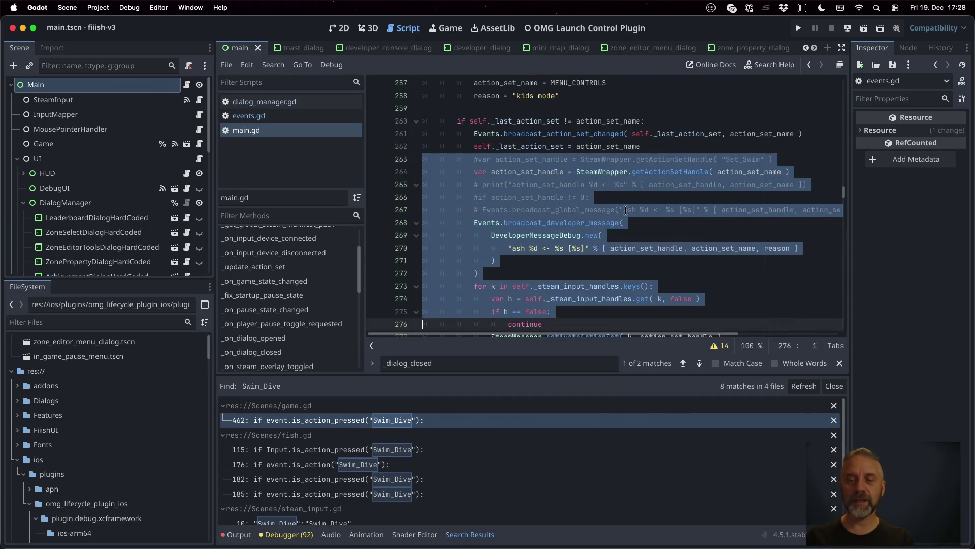
pyautogui.hotkey('shift', 'Down')
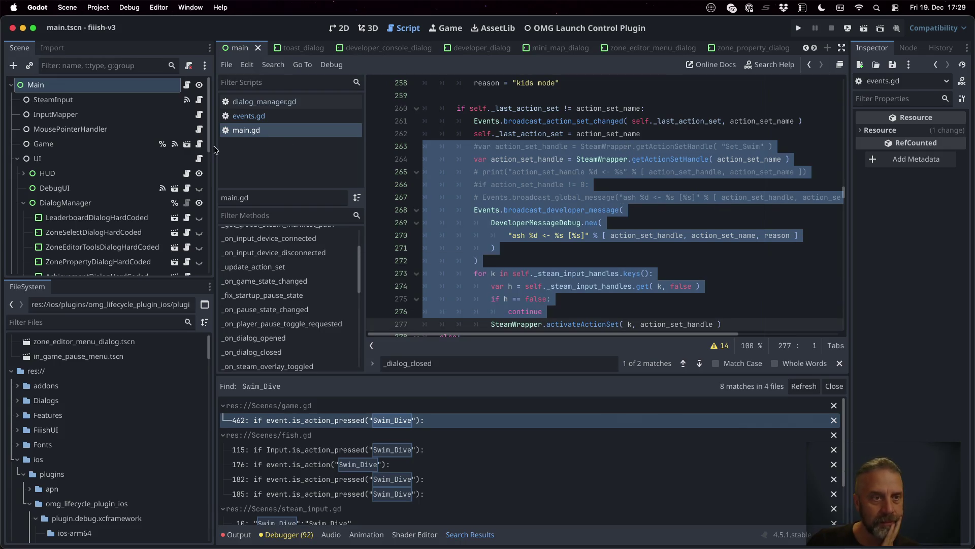
pyautogui.click(104, 146)
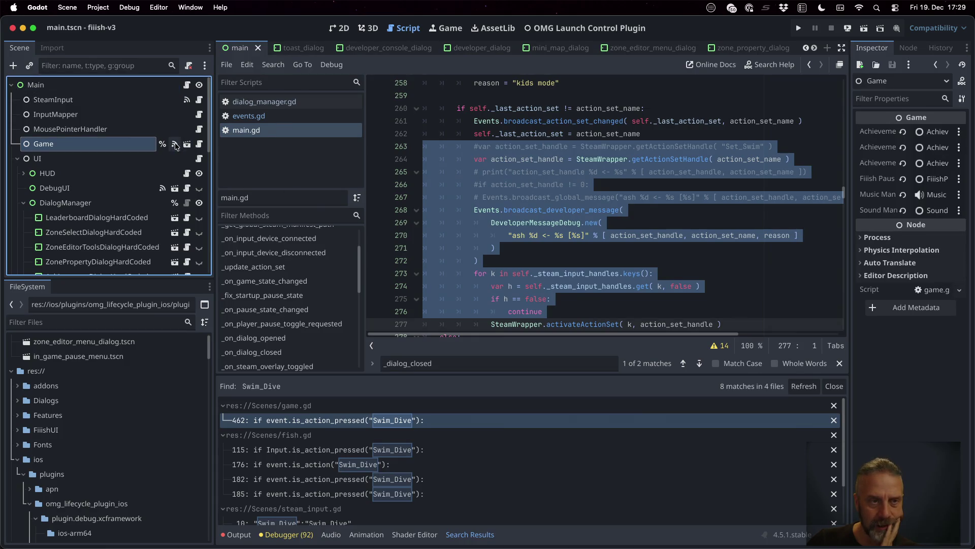
# Add func _on_action_set_changed( _old_name: String, new_name: String ) -> void: with a pass body to game.gd and save
pyautogui.click(199, 144)
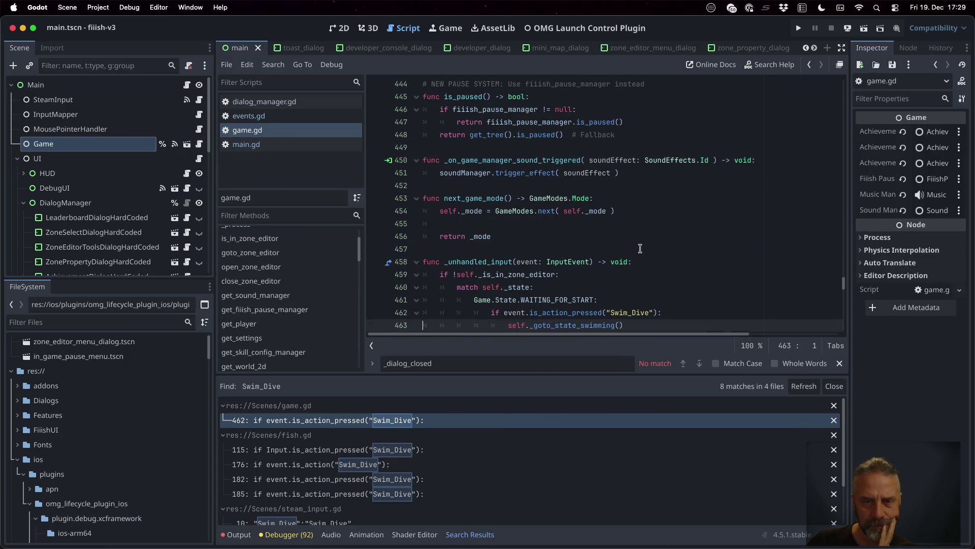
pyautogui.click(520, 191)
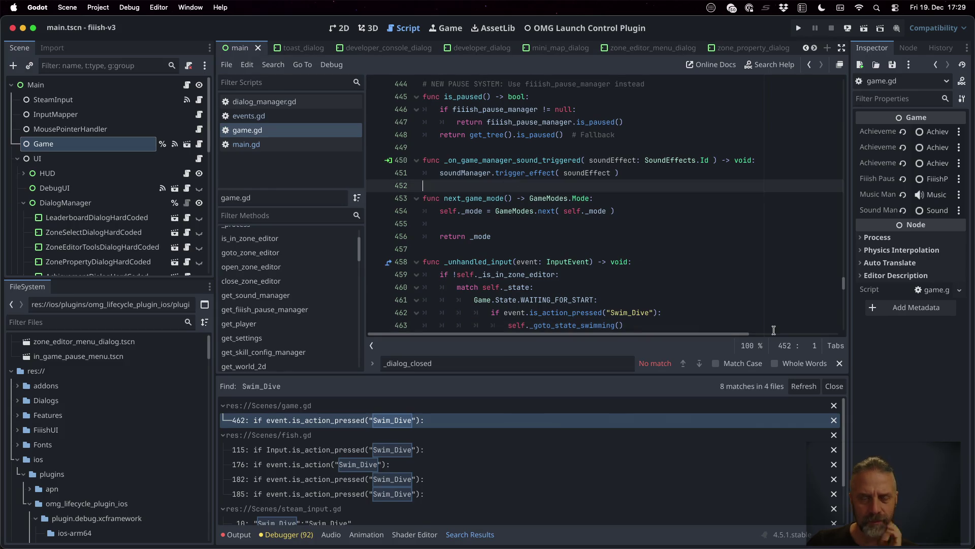
pyautogui.press('Return')
pyautogui.write('func ')
pyautogui.write('_on_a')
pyautogui.write('ciot')
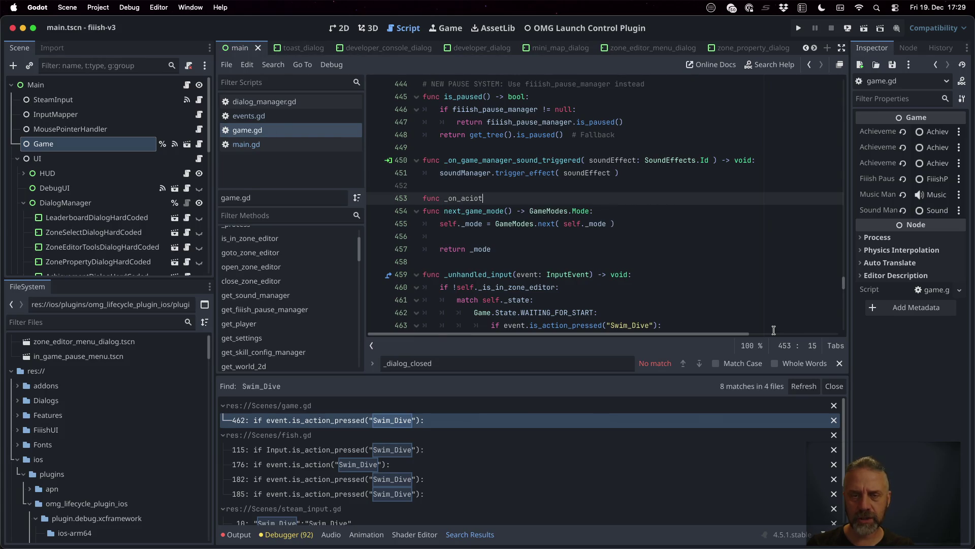
pyautogui.press('BackSpace')
pyautogui.press('BackSpace')
pyautogui.press('BackSpace')
pyautogui.write('tion_set')
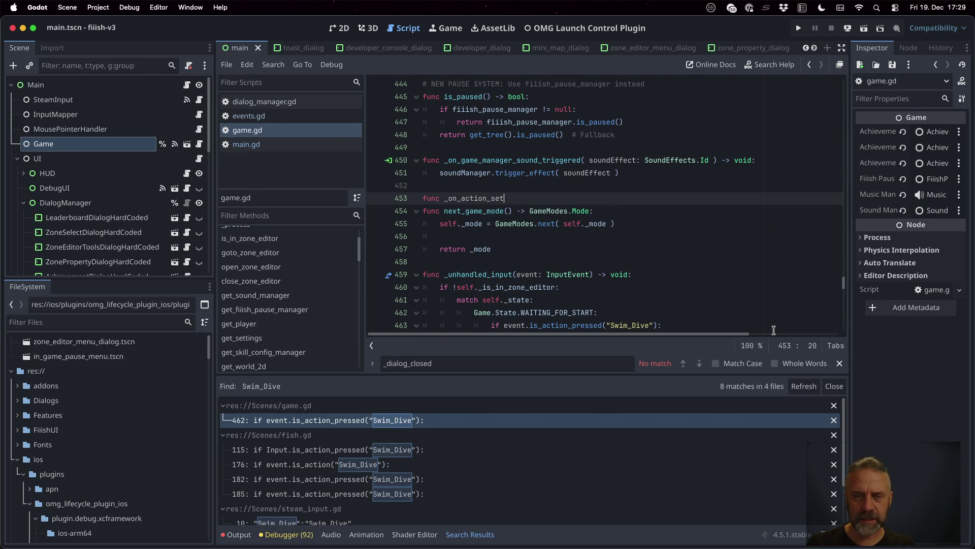
pyautogui.write('_changed*')
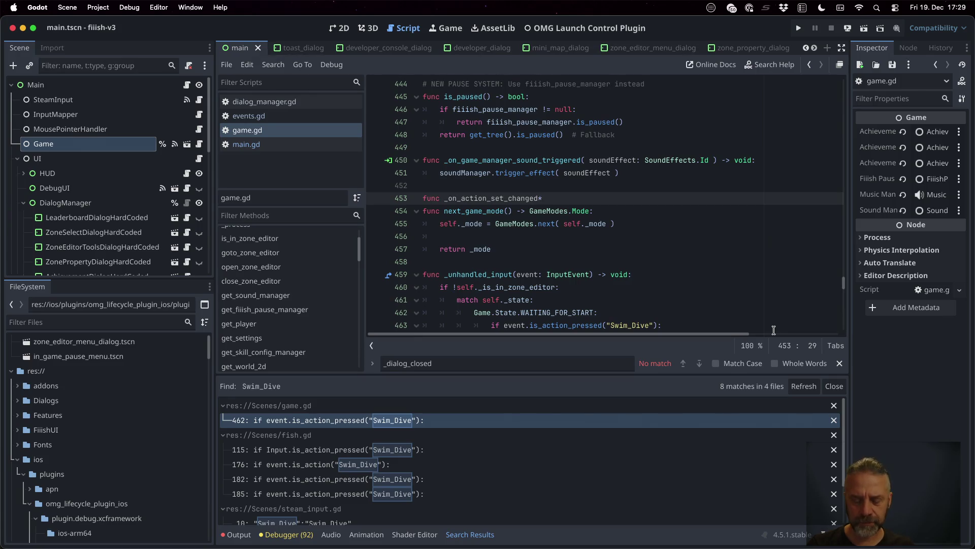
pyautogui.press('BackSpace')
pyautogui.write('( ')
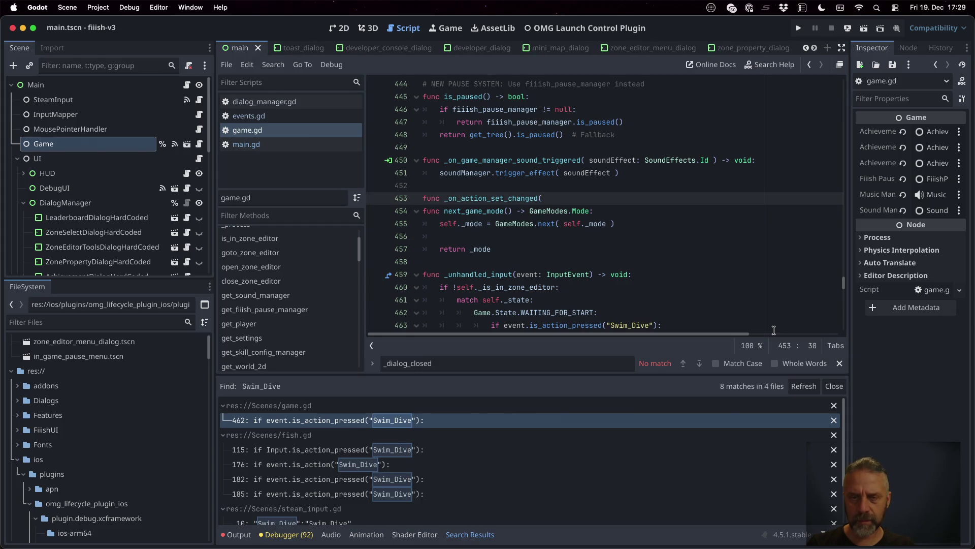
pyautogui.write('_old_name')
pyautogui.write(': String,')
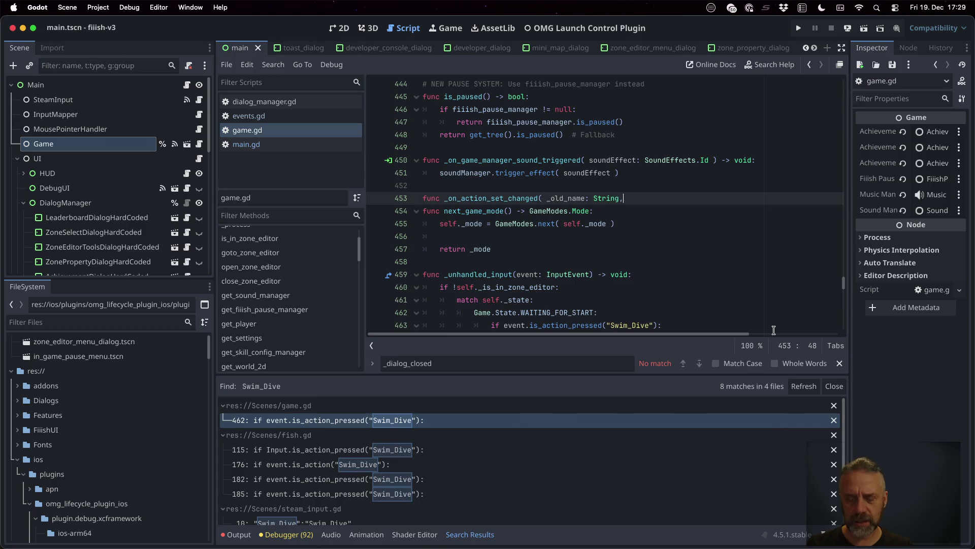
pyautogui.write(' nename')
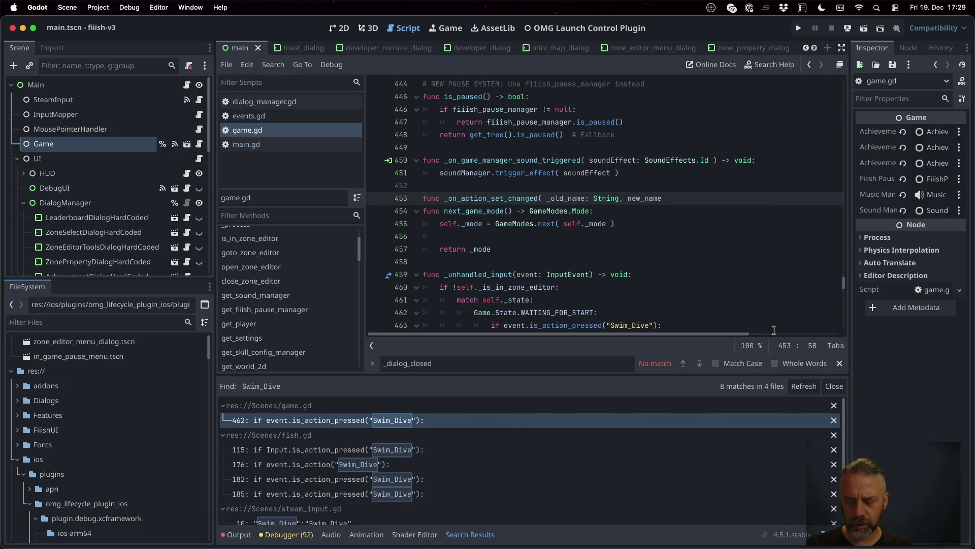
pyautogui.write('ring ')
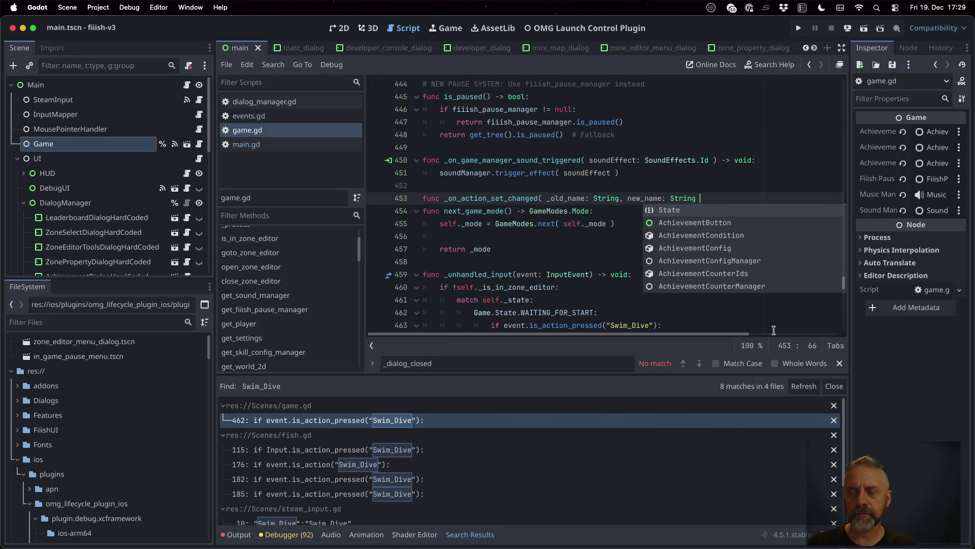
pyautogui.write(') id:')
pyautogui.press('Return')
pyautogui.write('pass')
pyautogui.press('Return')
pyautogui.press('cmd+s')
pyautogui.scroll(3, 285, 245)
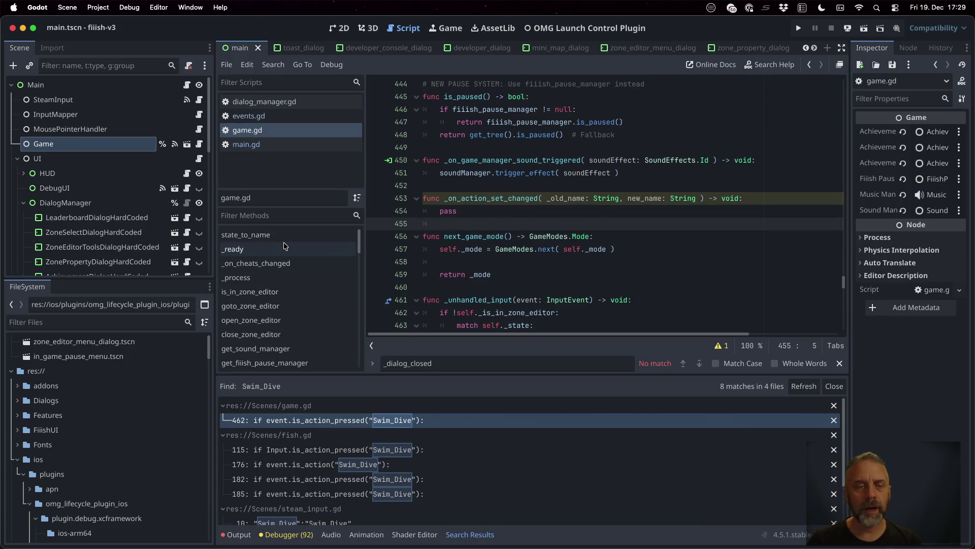
# Go to _ready in game.gd and make a new line after the last connect call
pyautogui.click(284, 245)
pyautogui.scroll(-5, 591, 260)
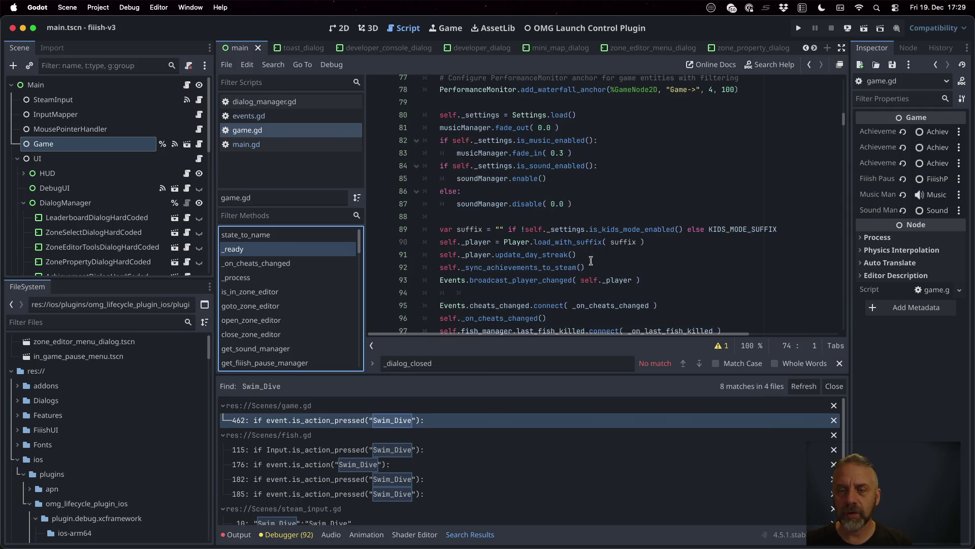
pyautogui.scroll(-5, 591, 260)
pyautogui.scroll(3, 591, 261)
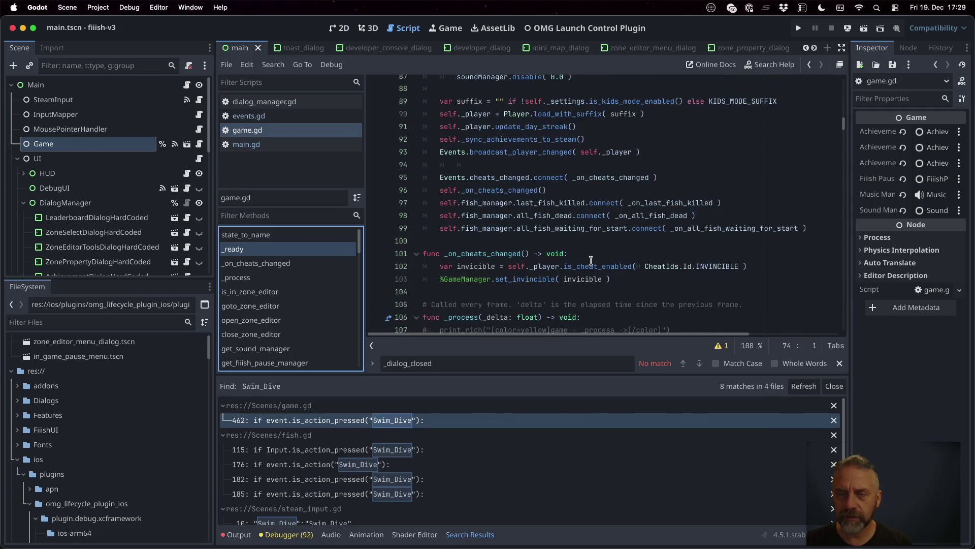
pyautogui.click(596, 228)
pyautogui.press('Down')
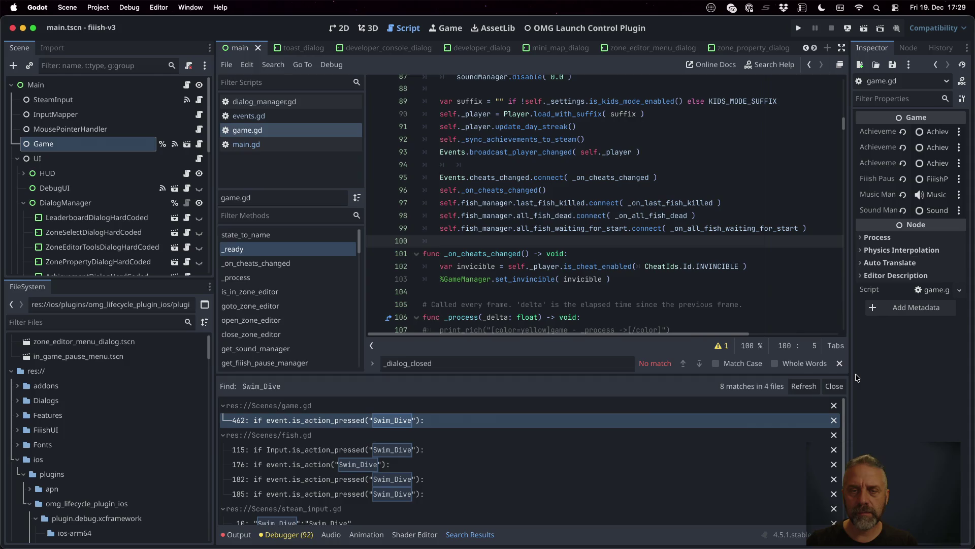
# Add Events.action_set_changed.connect( _on_action_set_changed ) using autocomplete, then save game.gd
pyautogui.write('Events.')
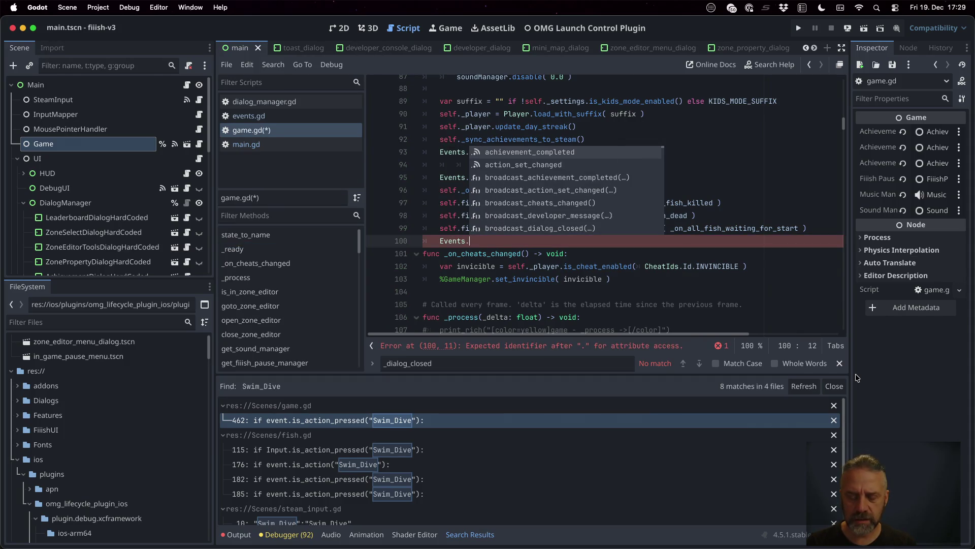
pyautogui.write('ac')
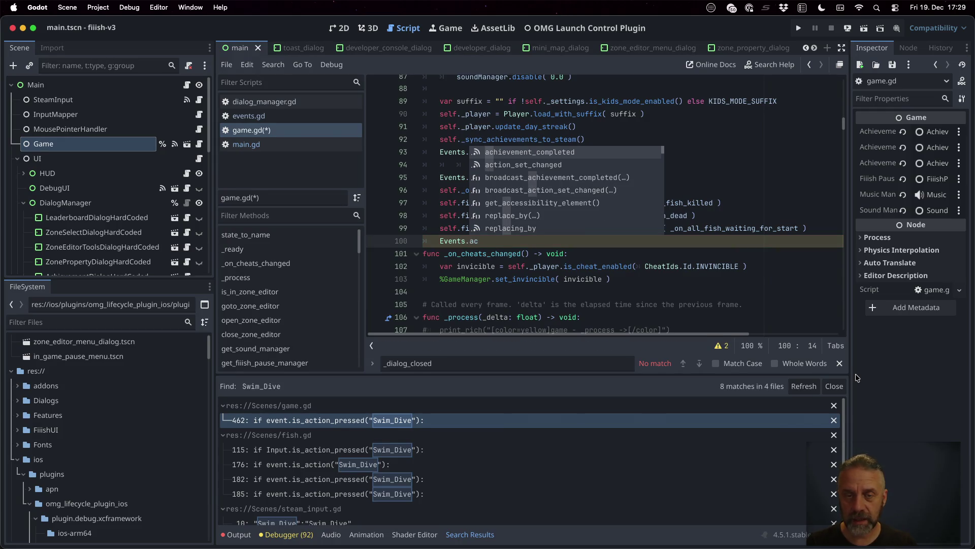
pyautogui.press('Down')
pyautogui.press('Return')
pyautogui.write('changed.c')
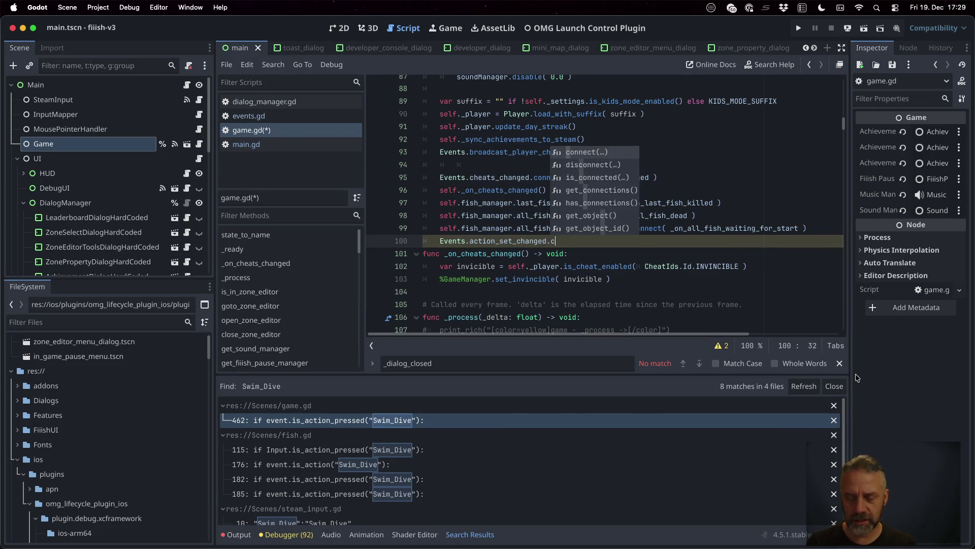
pyautogui.press('Return')
pyautogui.write('_on_a')
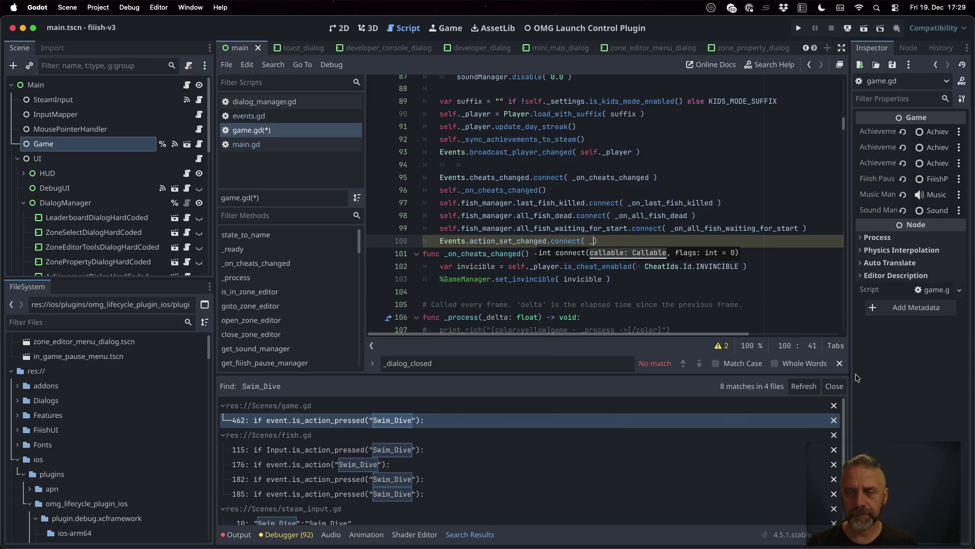
pyautogui.press('Return')
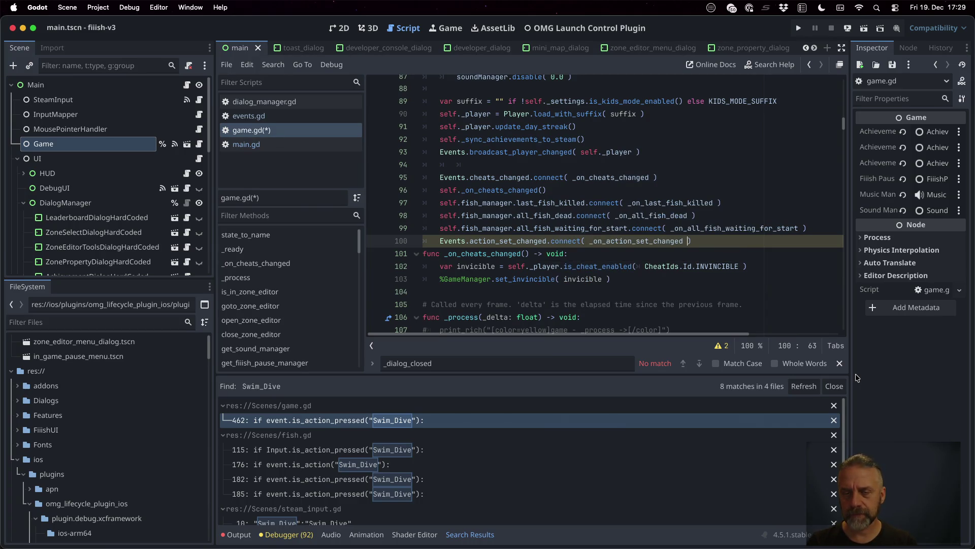
pyautogui.press('Return')
pyautogui.press('super+s')
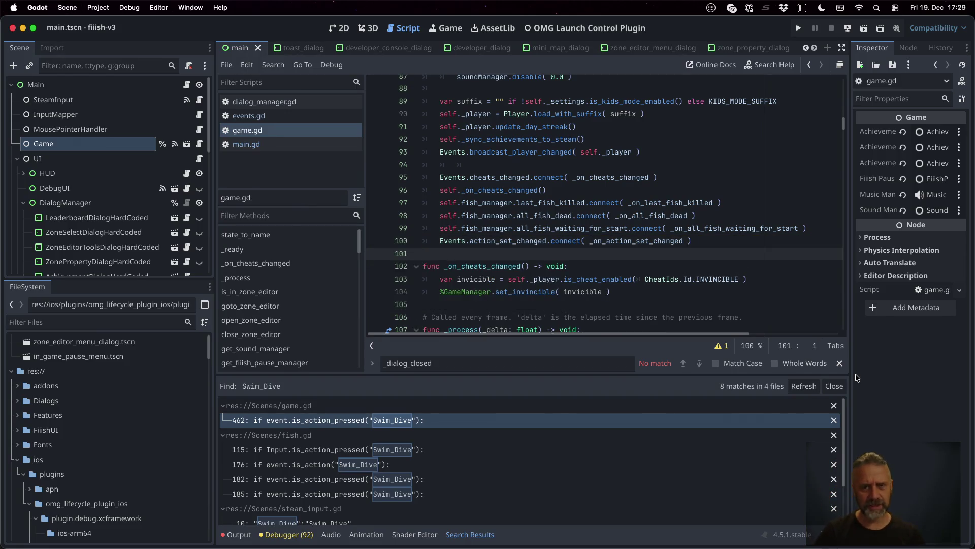
pyautogui.scroll(10, 652, 219)
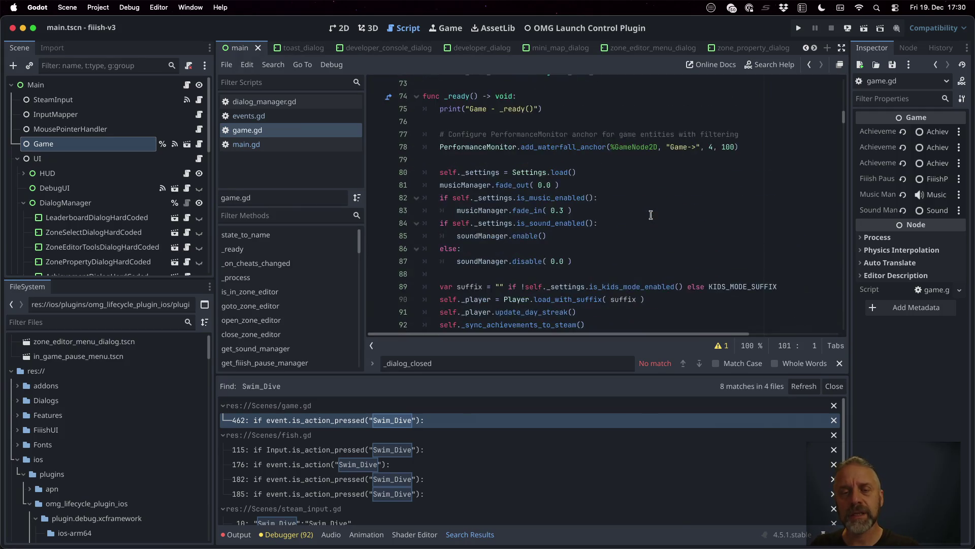
# Declare var _active_action_set: String = "" above func _ready and save game.gd
pyautogui.scroll(-3, 652, 218)
pyautogui.click(540, 202)
pyautogui.press('Down')
pyautogui.press('Return')
pyautogui.write('ar _active_a')
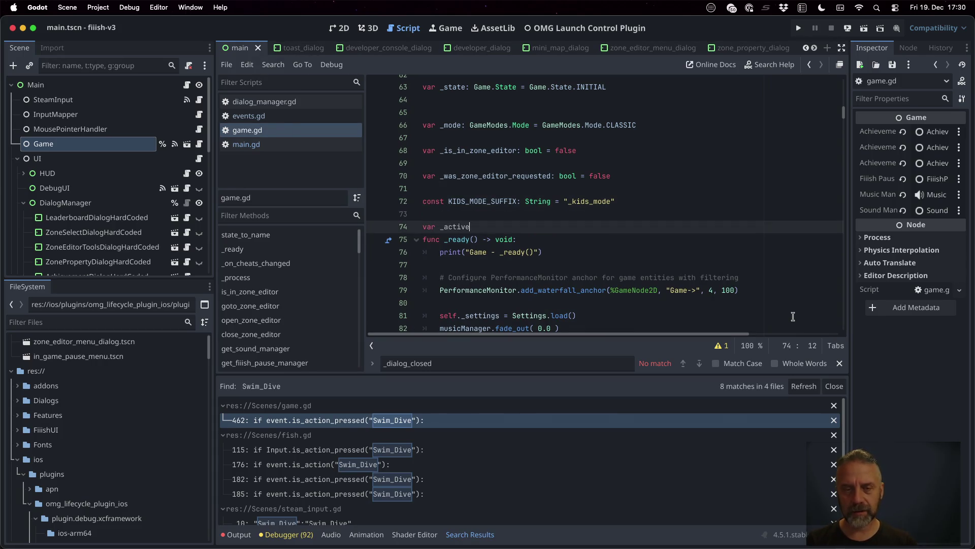
pyautogui.write('ction_sety')
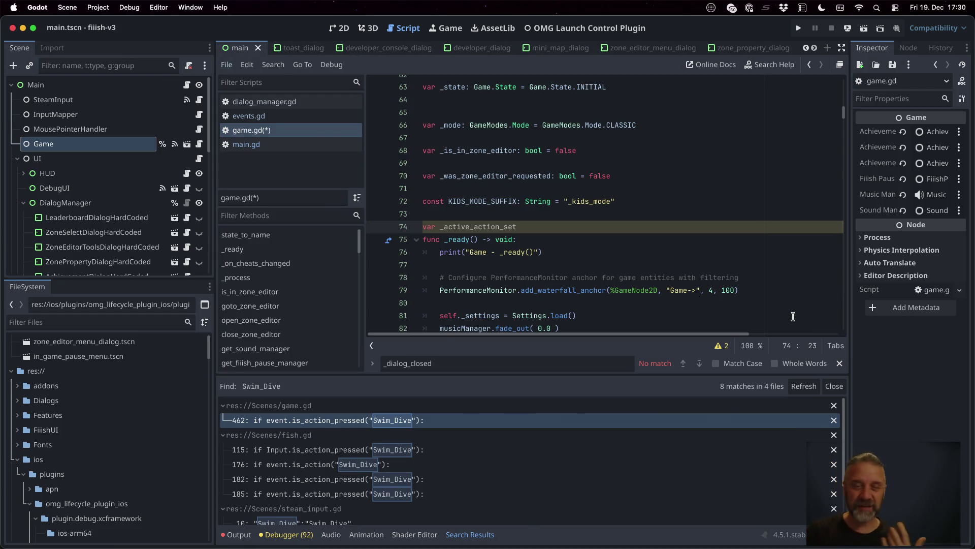
pyautogui.write('St')
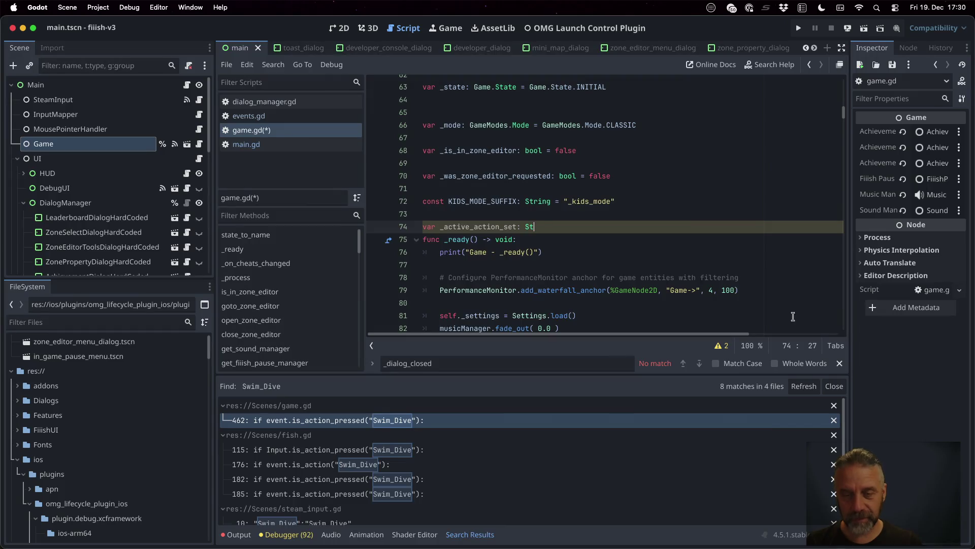
pyautogui.write('ring = "')
pyautogui.press('Right')
pyautogui.press('Return')
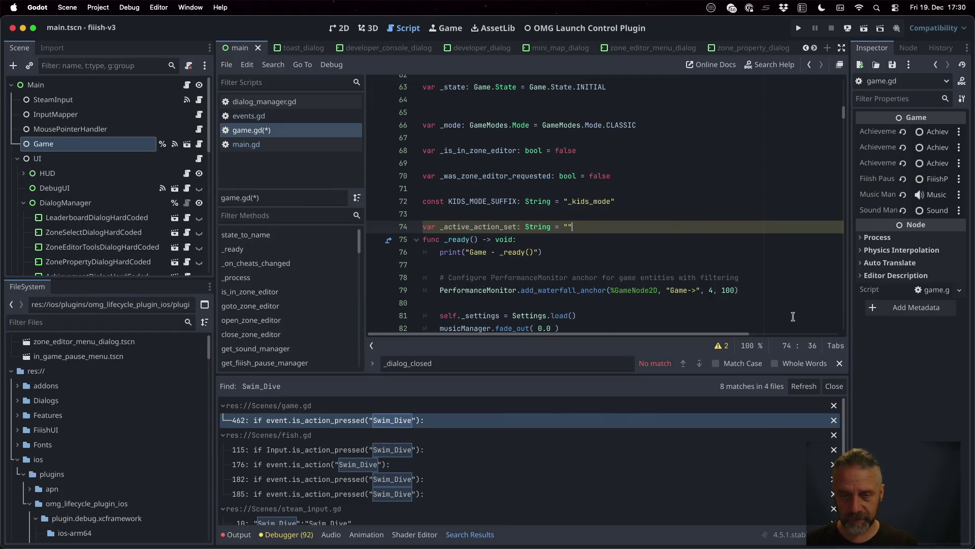
pyautogui.press('super+s')
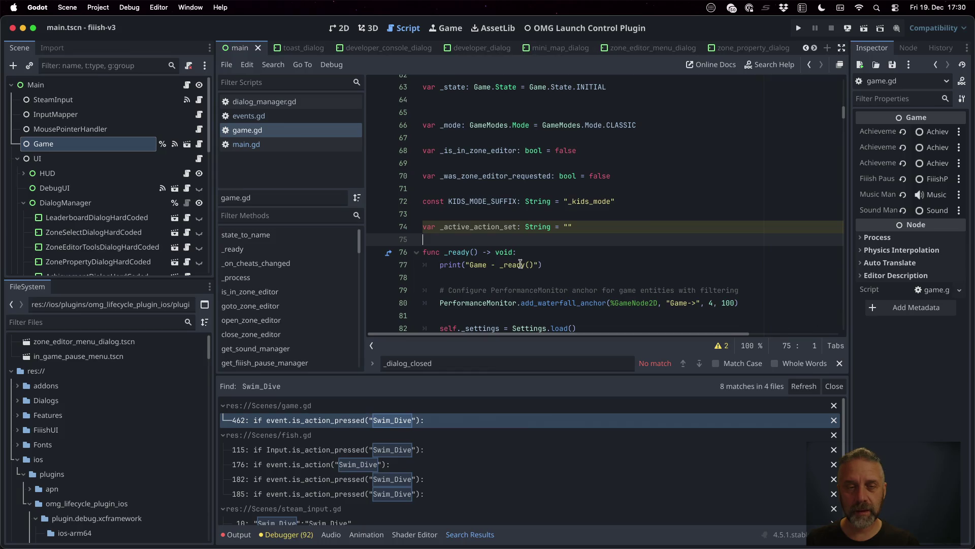
# In _on_action_set_changed, assign self._active_action_set = new_name and delete the leftover pass line
pyautogui.scroll(-5, 280, 333)
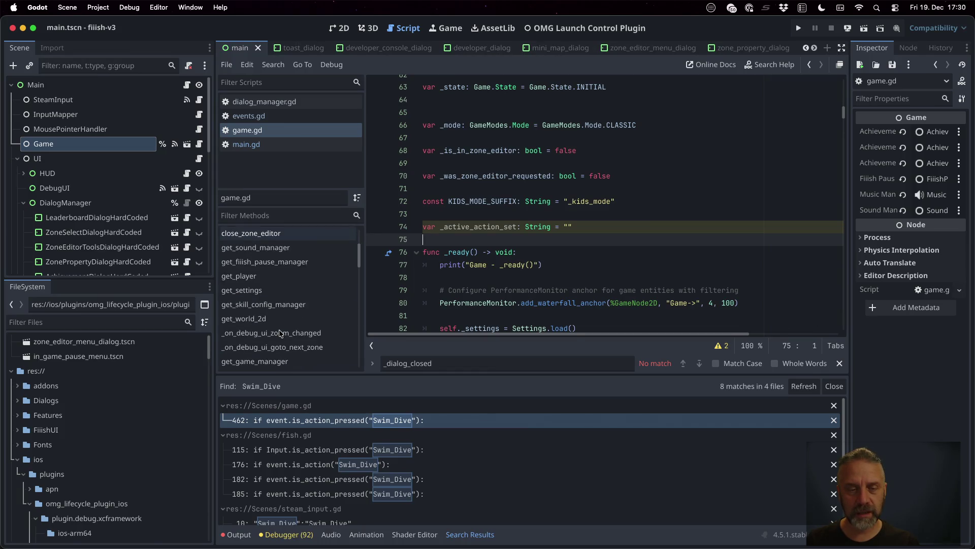
pyautogui.scroll(-3, 280, 333)
pyautogui.scroll(-5, 280, 334)
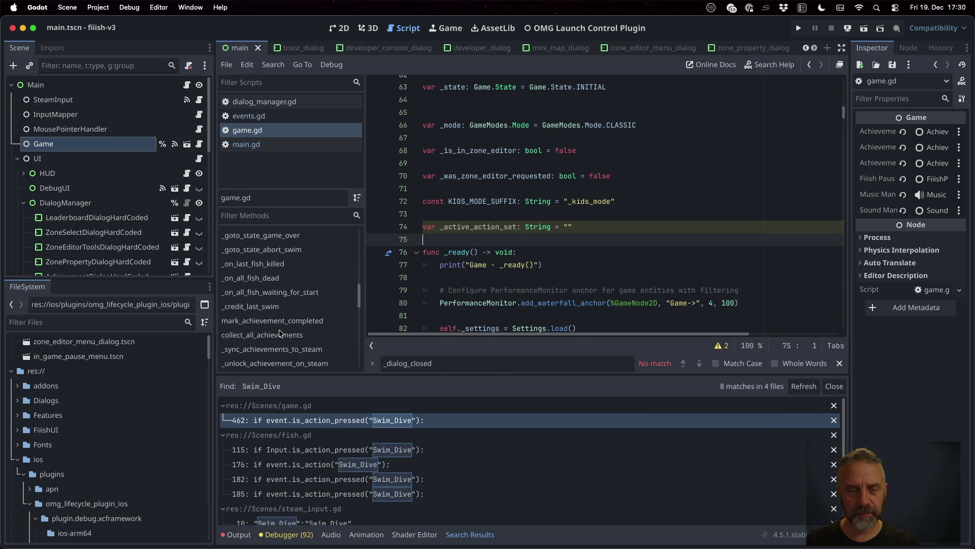
pyautogui.click(574, 266)
pyautogui.press('super+f')
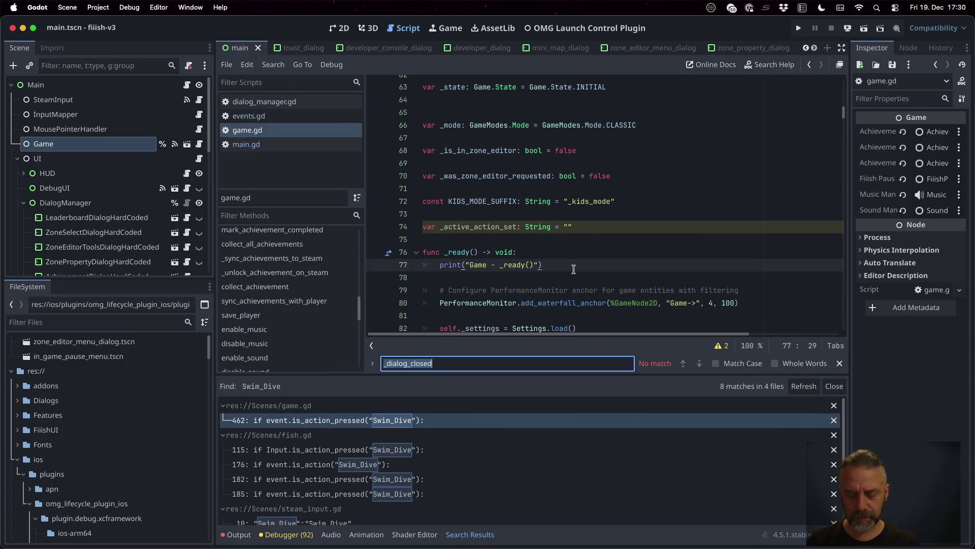
pyautogui.write('_on_ac')
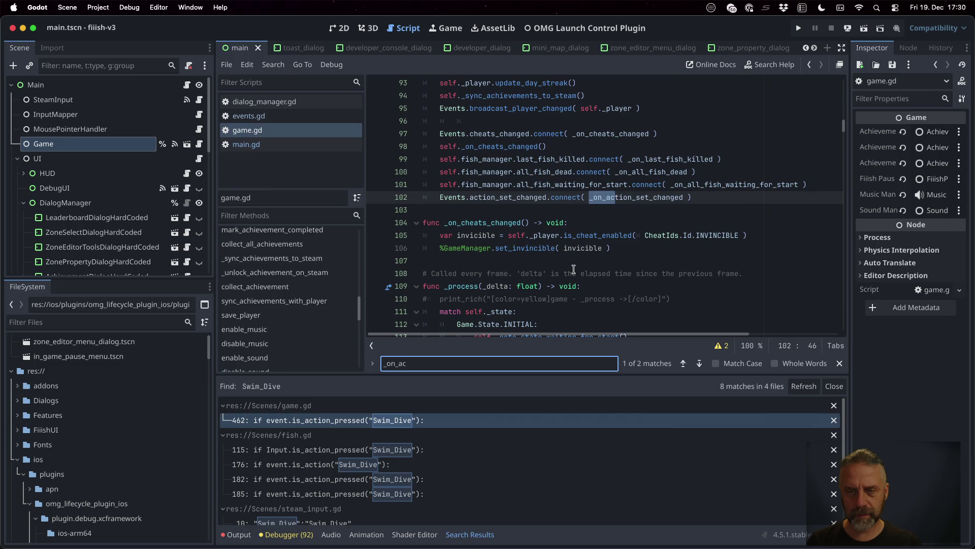
pyautogui.keyDown('super'); pyautogui.click(635, 198); pyautogui.keyUp('super')
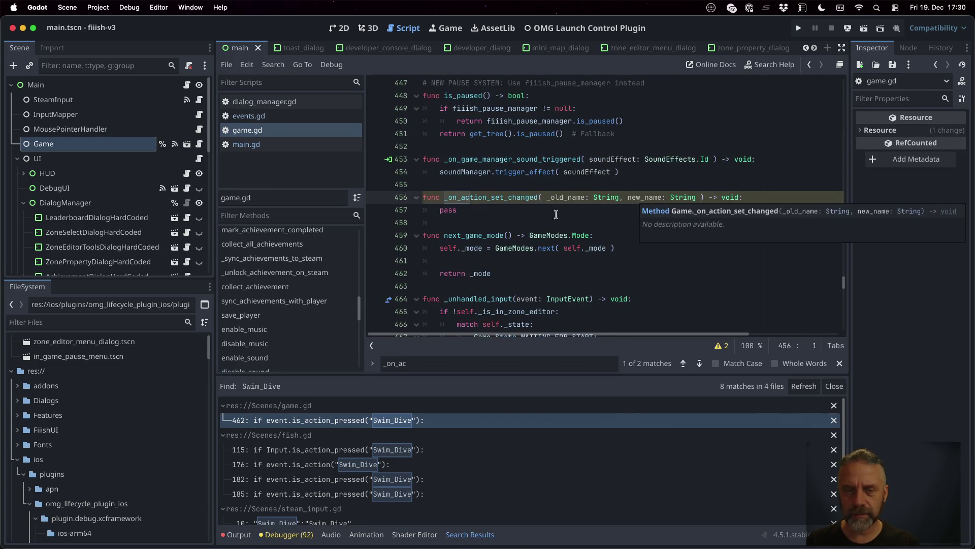
pyautogui.press('Return')
pyautogui.write('self._a')
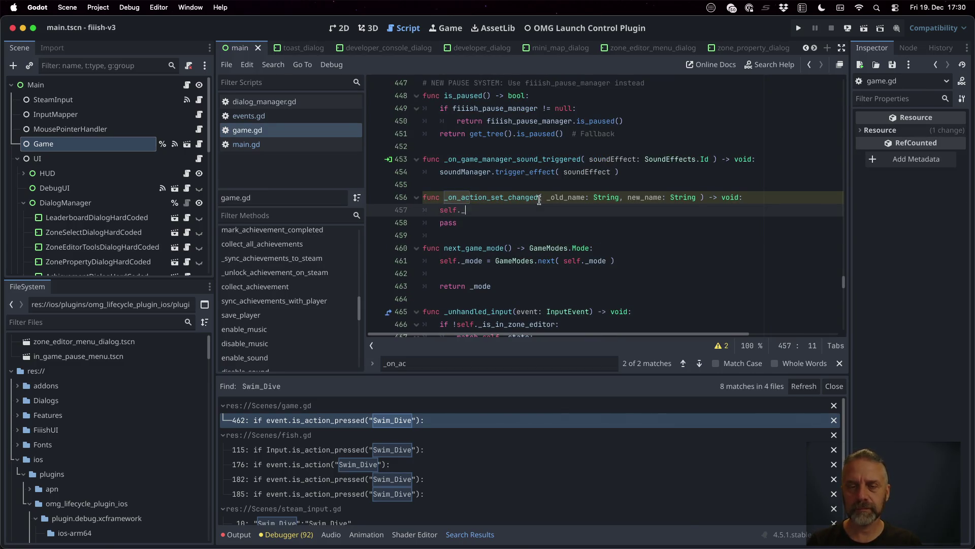
pyautogui.press('Return')
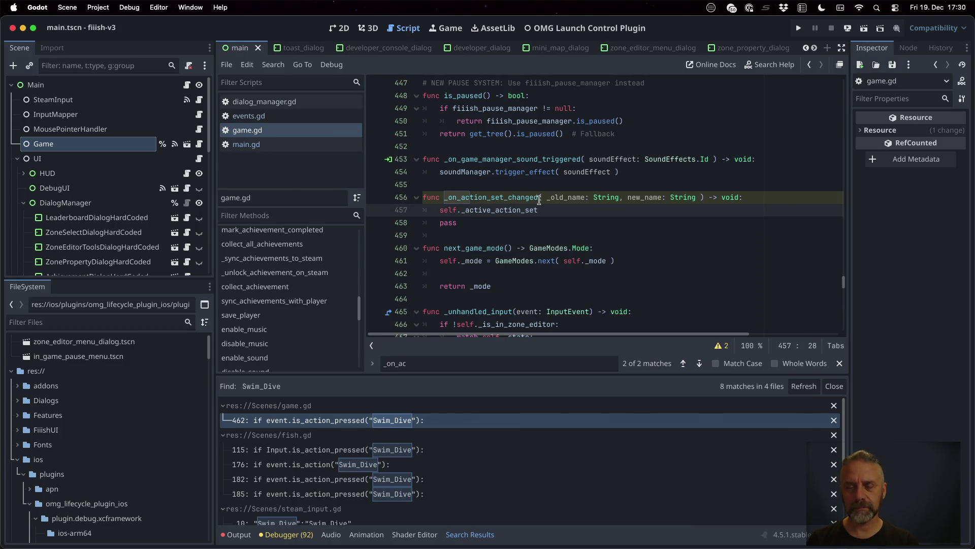
pyautogui.write(' = new_na')
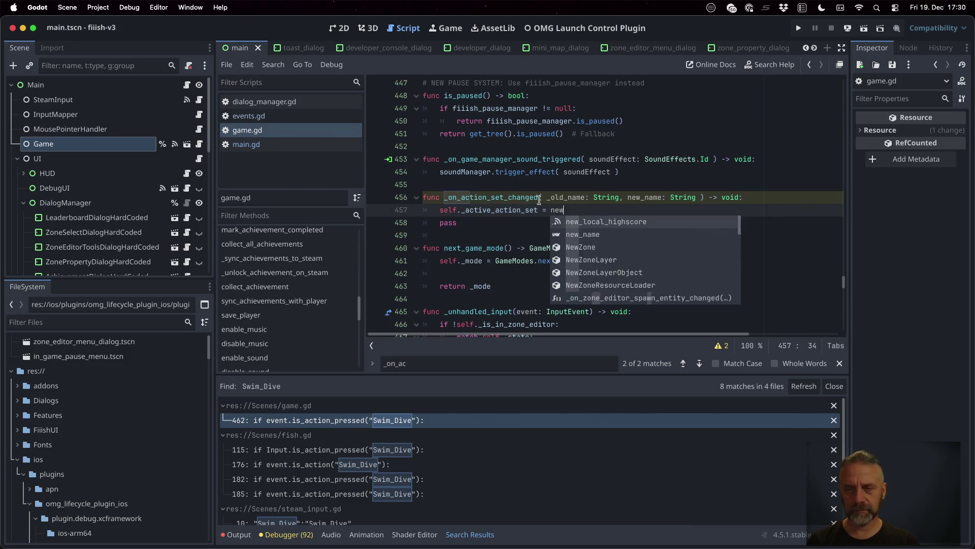
pyautogui.press('Return')
pyautogui.press('Down')
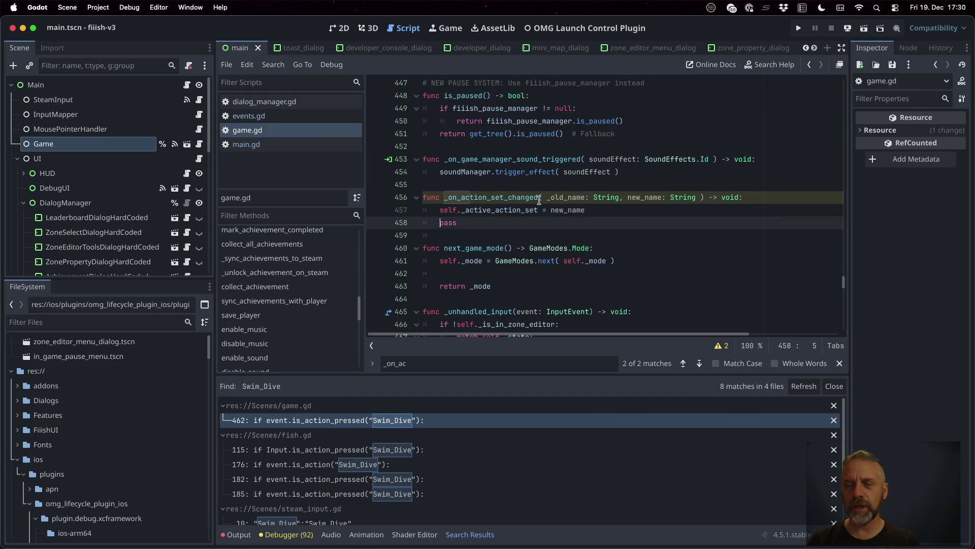
pyautogui.press('super+shift+k')
# Open game.gd at the line 462 Swim_Dive search result and prepare a blank line 469
pyautogui.click(407, 421)
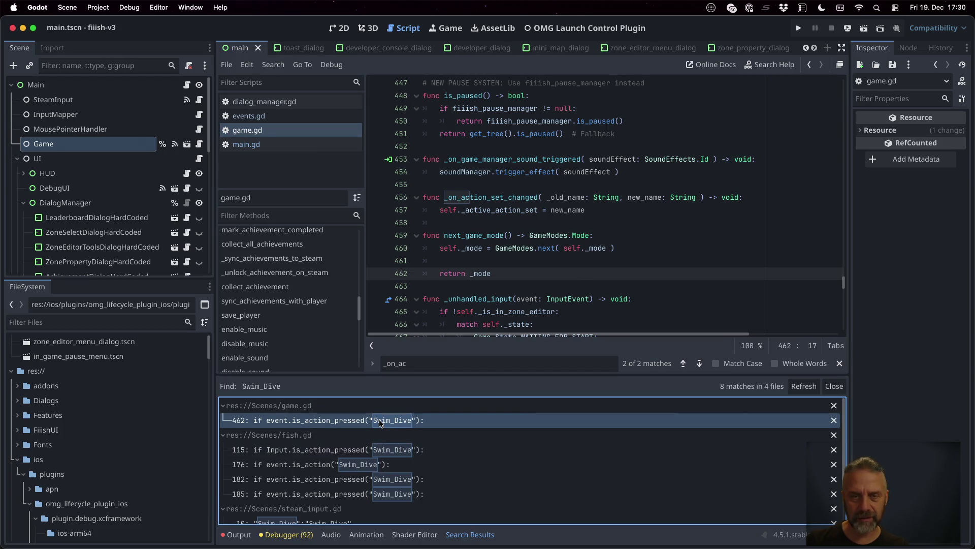
pyautogui.click(372, 449)
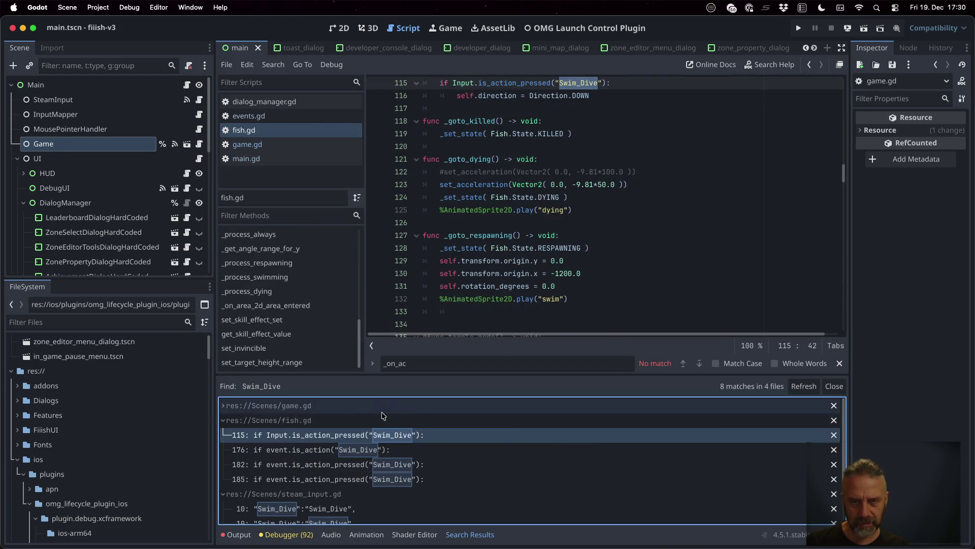
pyautogui.click(224, 406)
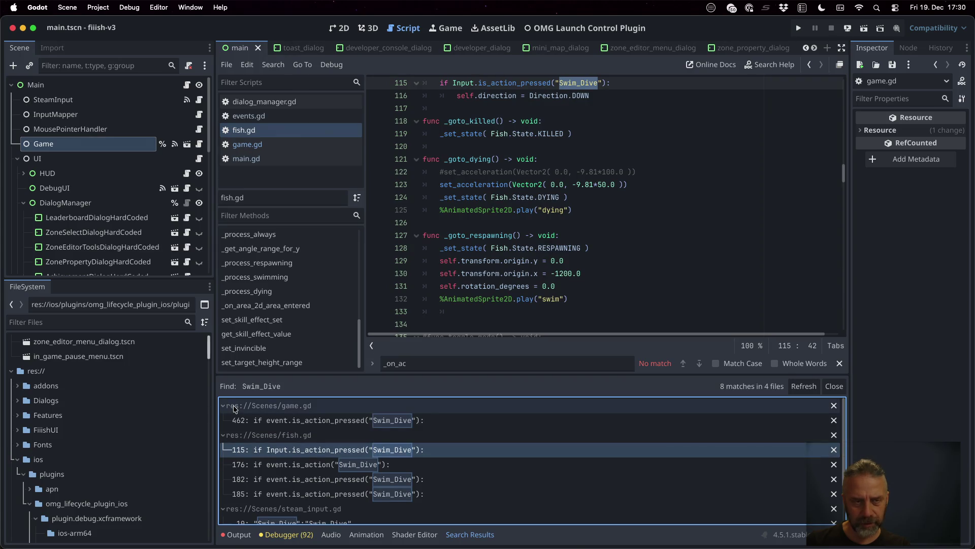
pyautogui.click(278, 424)
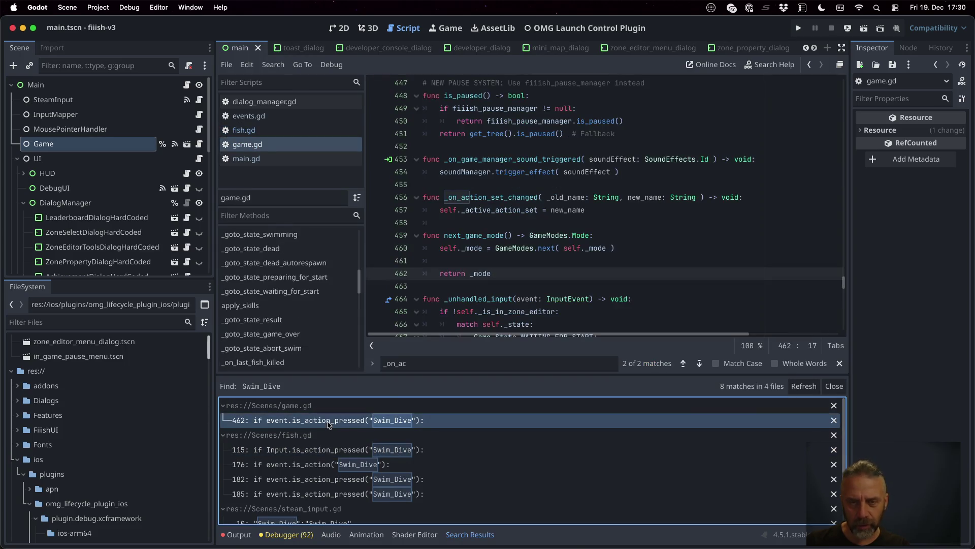
pyautogui.scroll(-5, 643, 209)
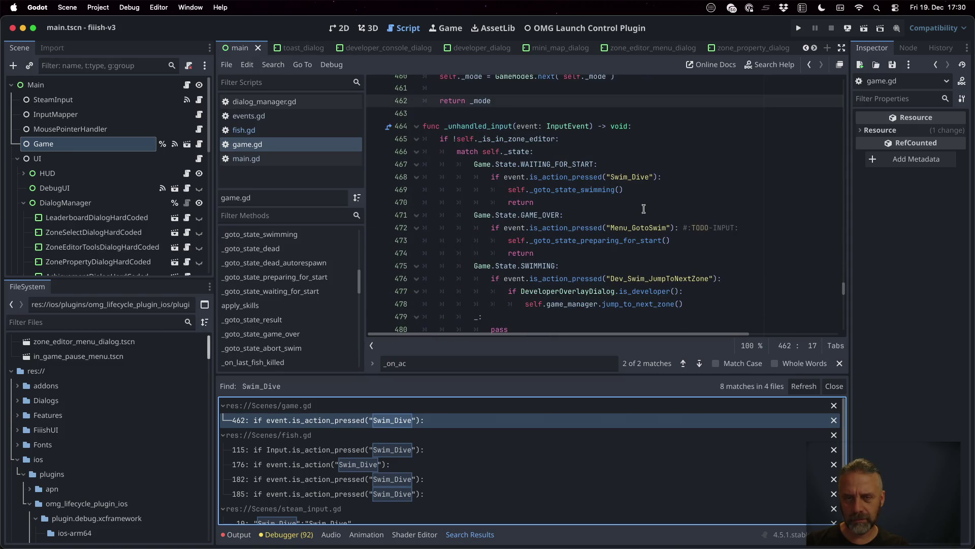
pyautogui.click(644, 190)
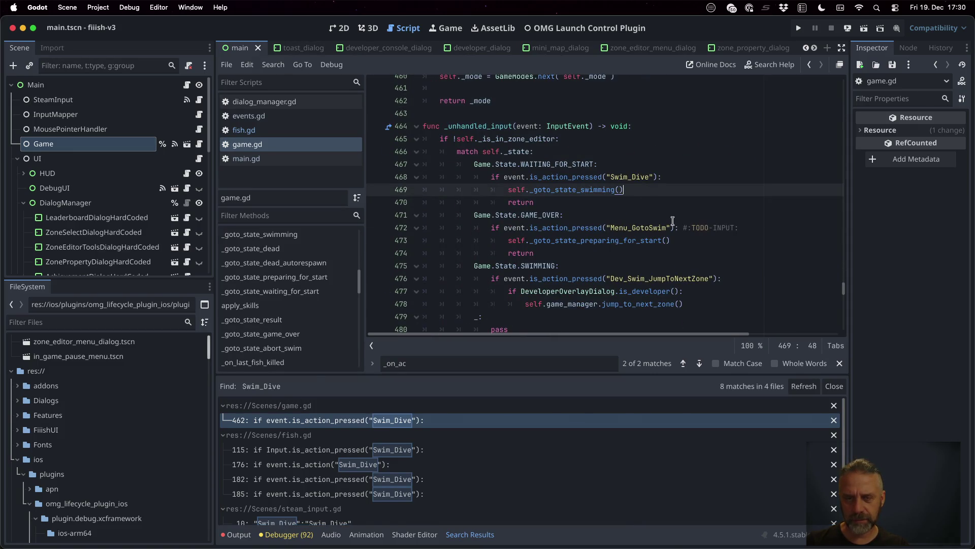
pyautogui.press('Up')
pyautogui.press('super+Return')
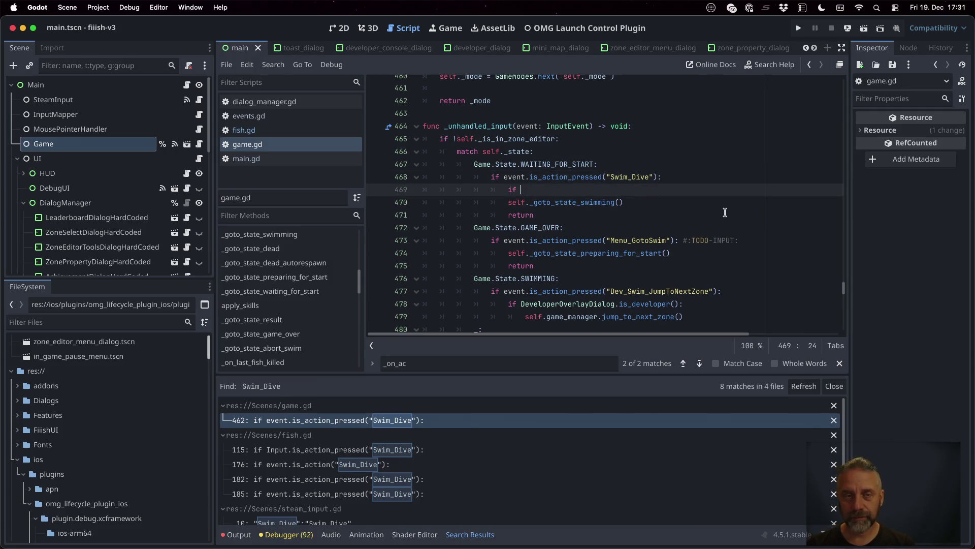
pyautogui.press('BackSpace')
pyautogui.press('BackSpace')
pyautogui.press('BackSpace')
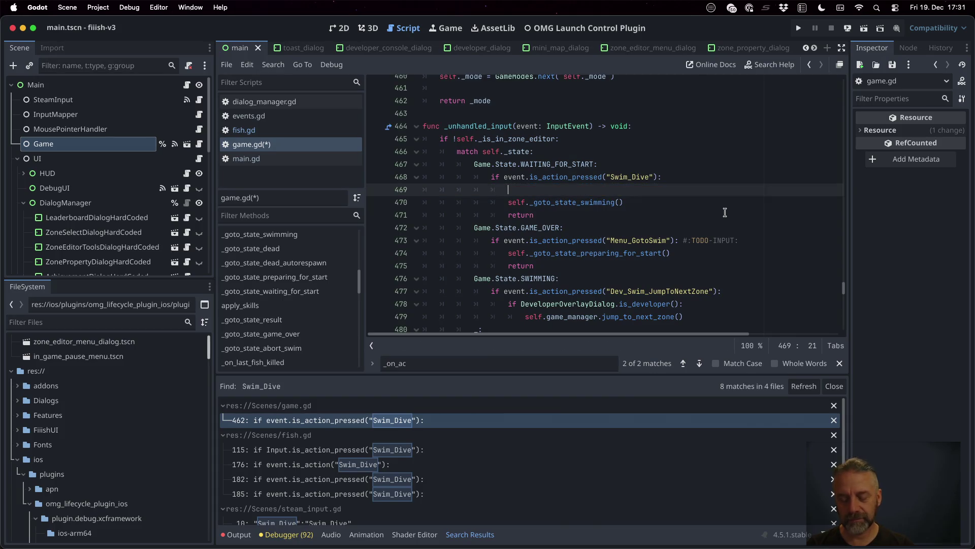
# Add match self._active_action_set: with a "???": return case, save, and breakpoint line 471
pyautogui.write('match')
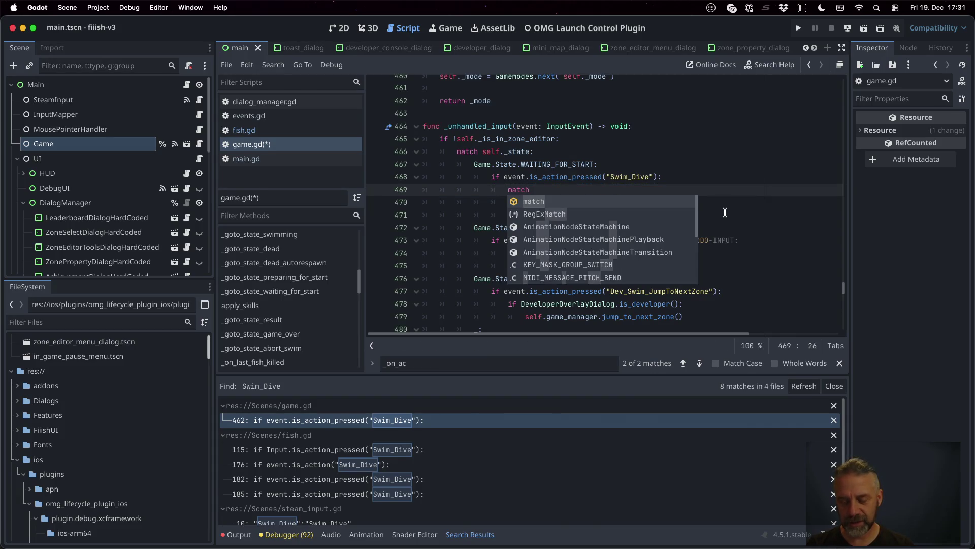
pyautogui.write(' self._a')
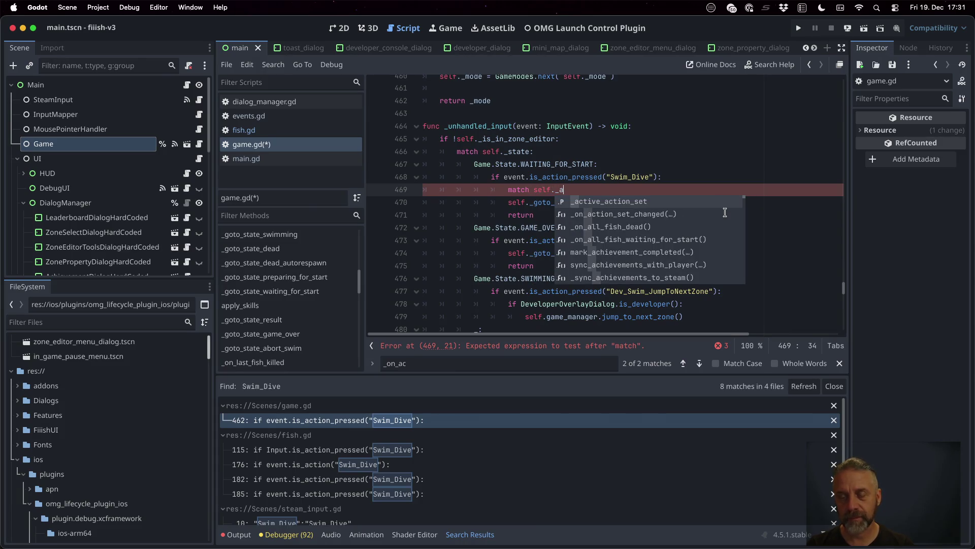
pyautogui.press('Return')
pyautogui.write(':')
pyautogui.press('Return')
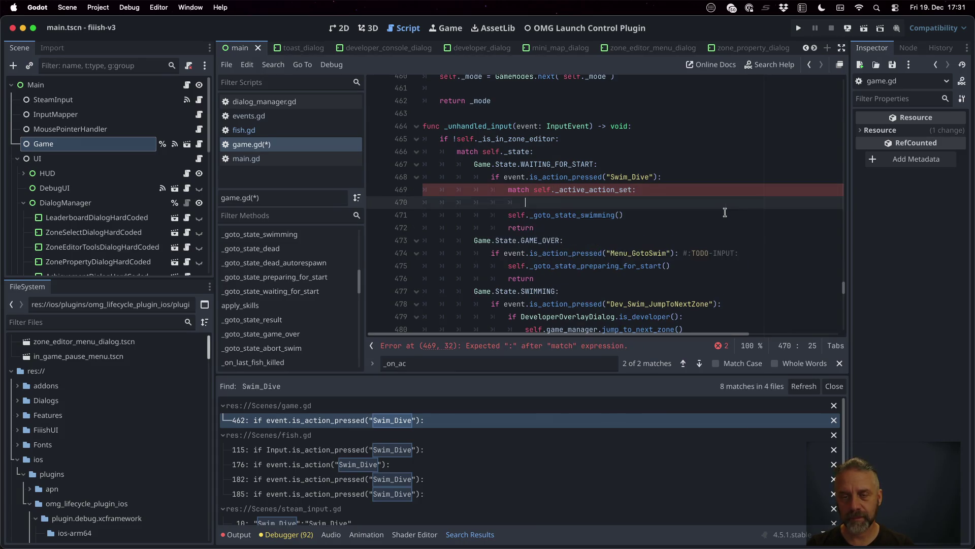
pyautogui.write('"')
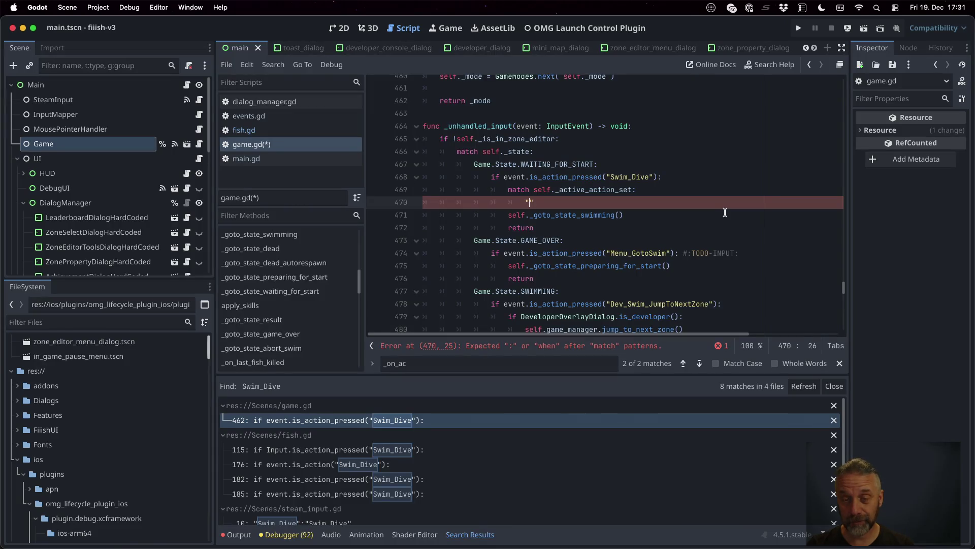
pyautogui.write('???"')
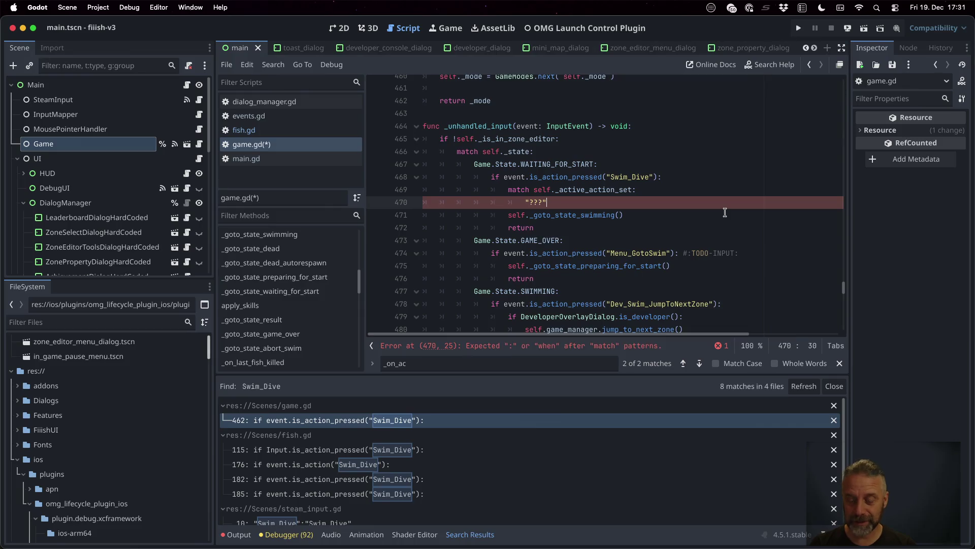
pyautogui.write(':')
pyautogui.press('Return')
pyautogui.write('turn')
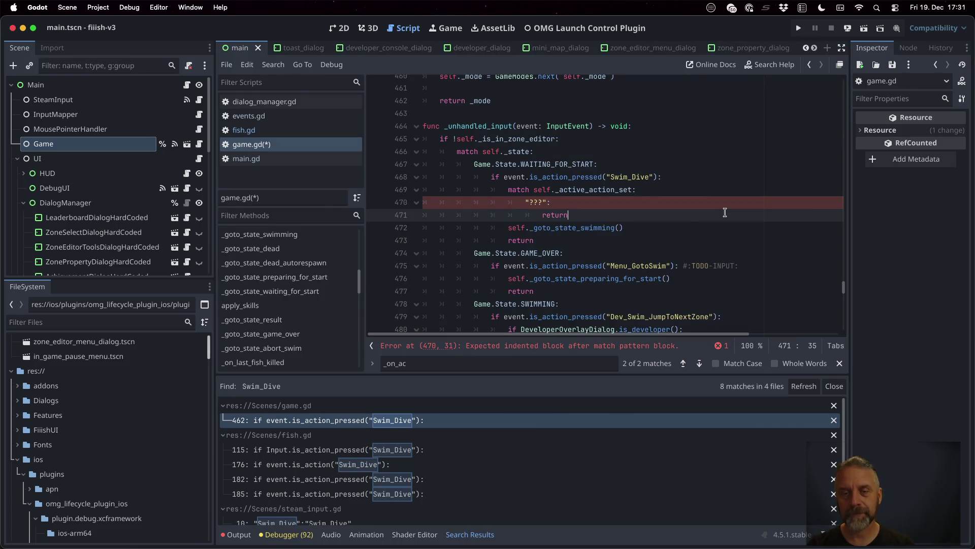
pyautogui.press('super+s')
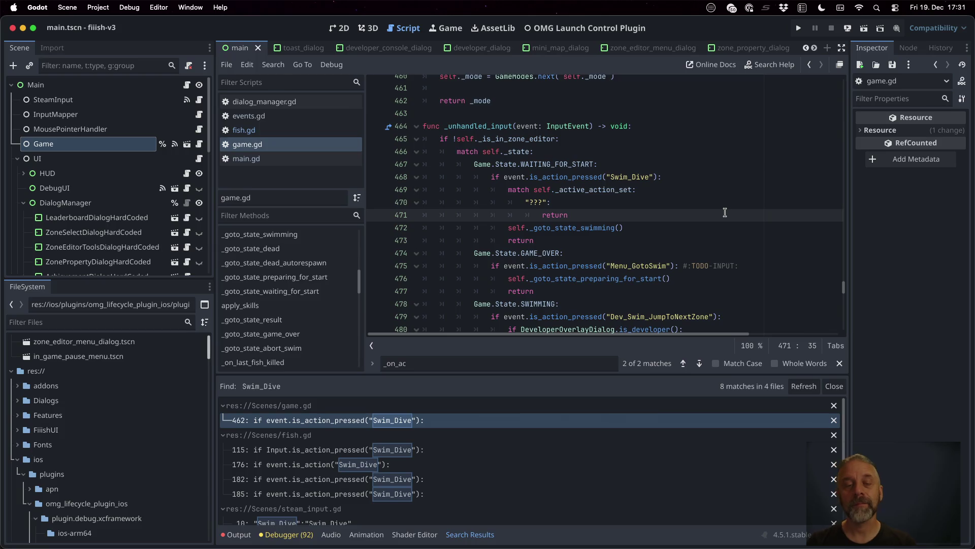
pyautogui.click(376, 216)
pyautogui.moveTo(378, 217); pyautogui.dragTo(718, 197)
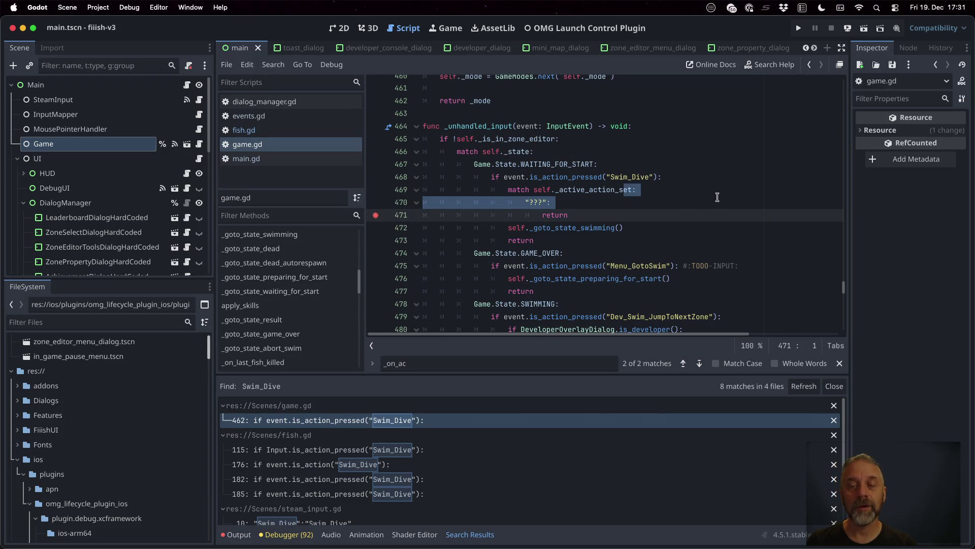
# Breakpoint line 469, run the project, trigger a dive, inspect _active_action_set, then continue
pyautogui.click(375, 190)
pyautogui.click(799, 28)
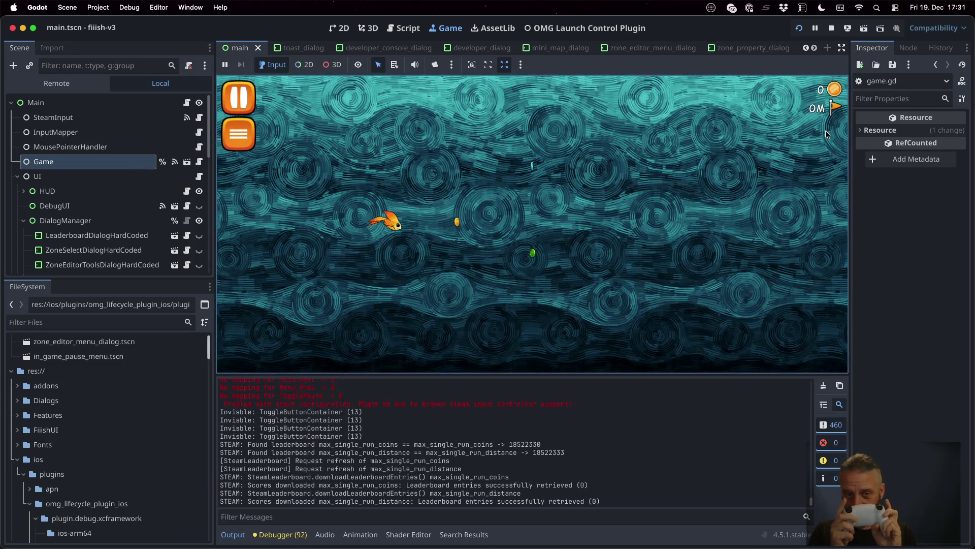
pyautogui.click(825, 130)
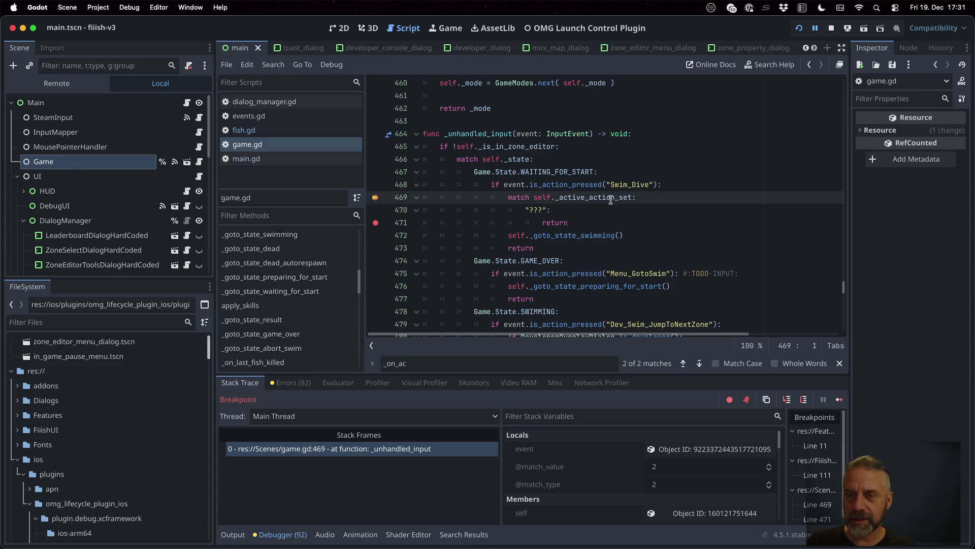
pyautogui.moveTo(610, 193)
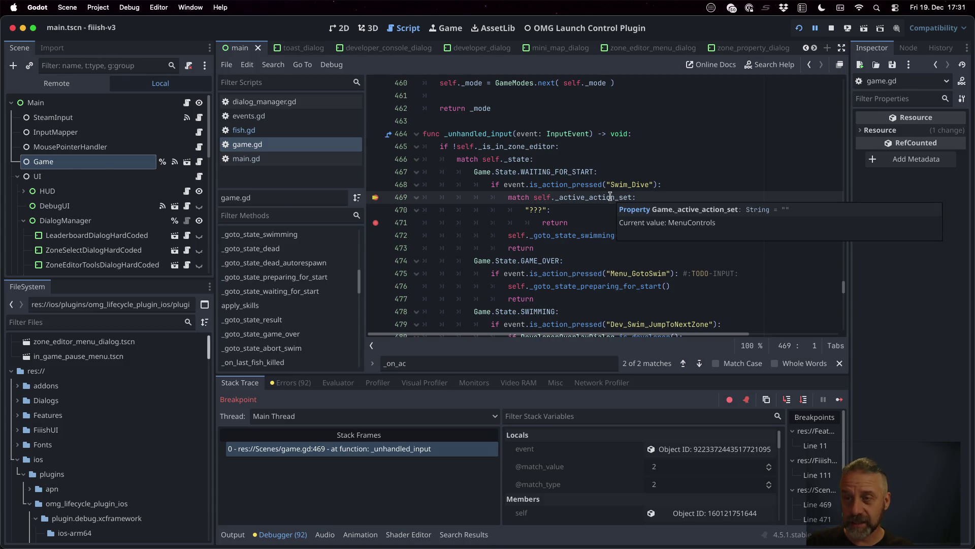
pyautogui.click(839, 400)
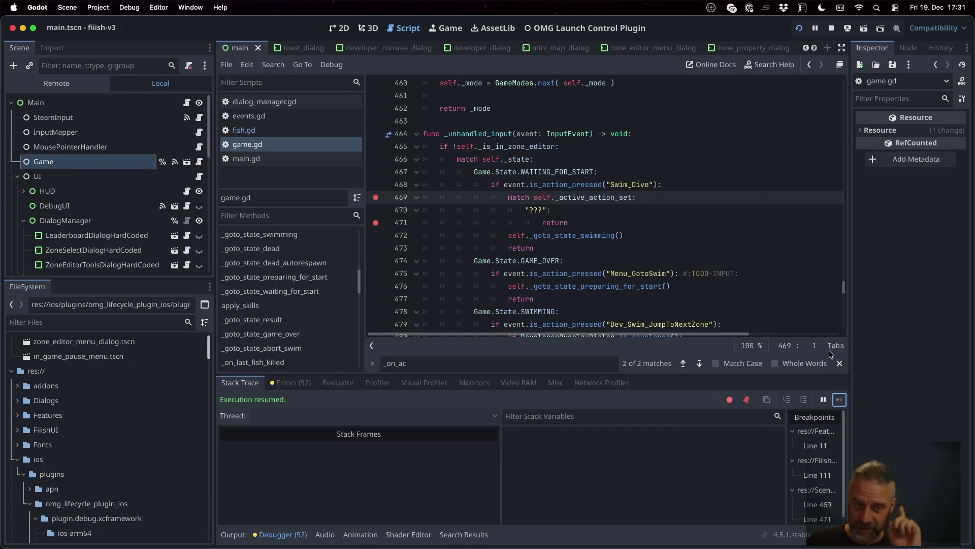
# In the running game, start a swim run and dive again until the breakpoint hits
pyautogui.click(447, 28)
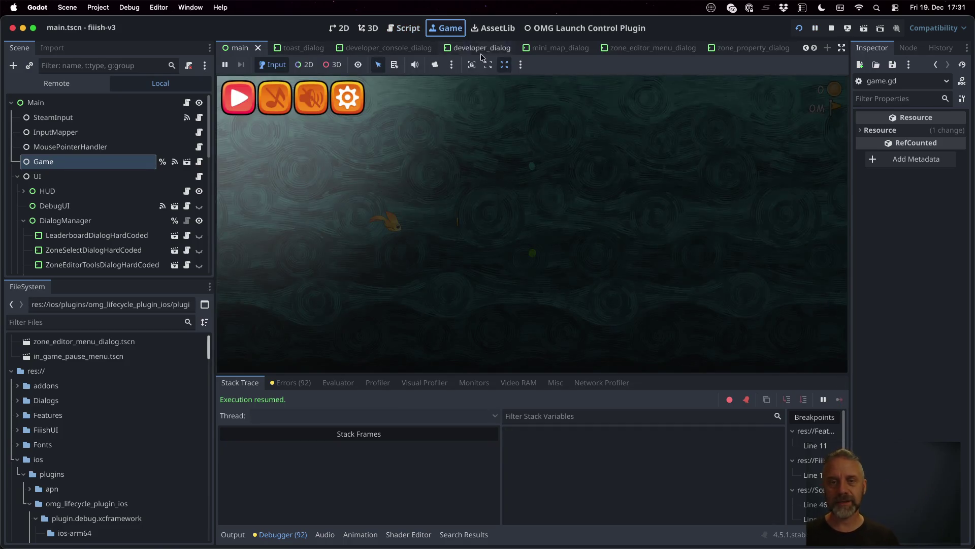
pyautogui.click(569, 110)
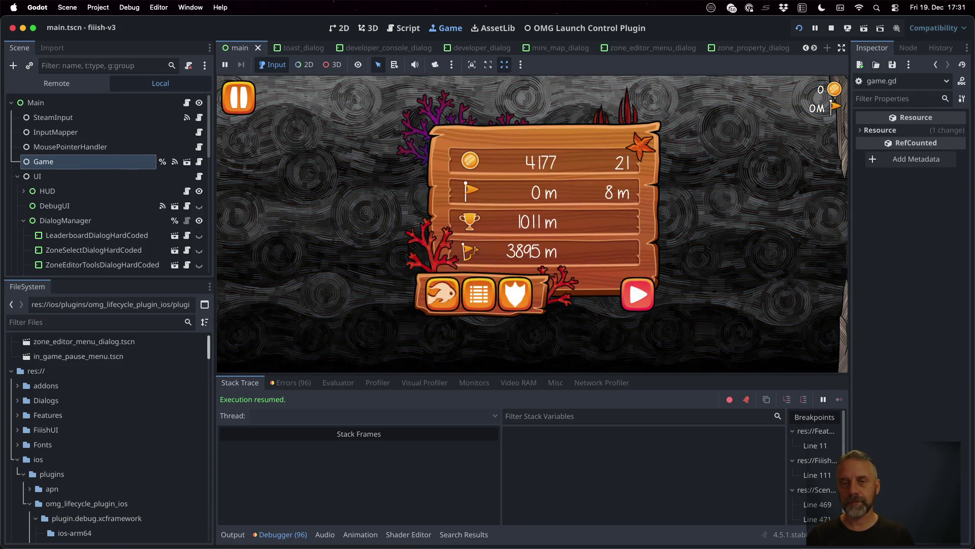
pyautogui.press('space')
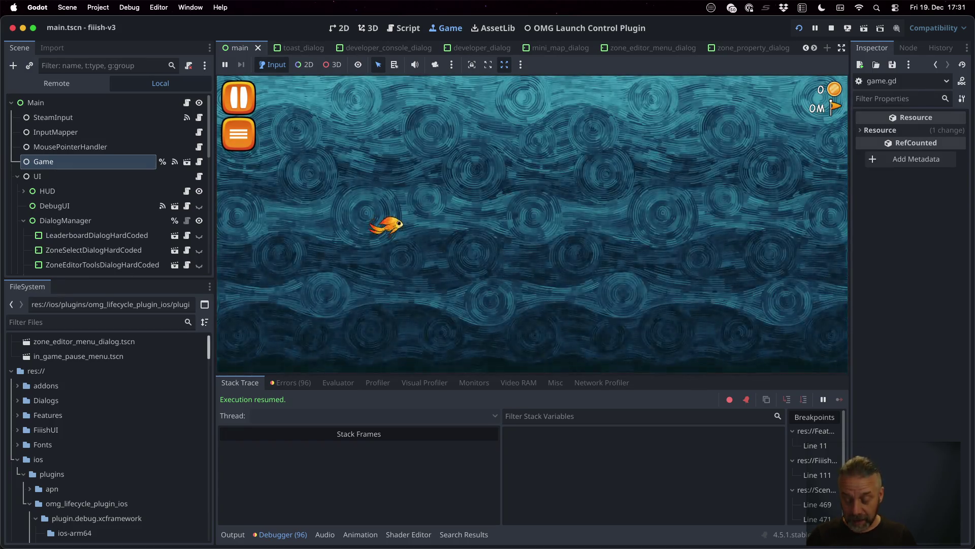
pyautogui.press('space')
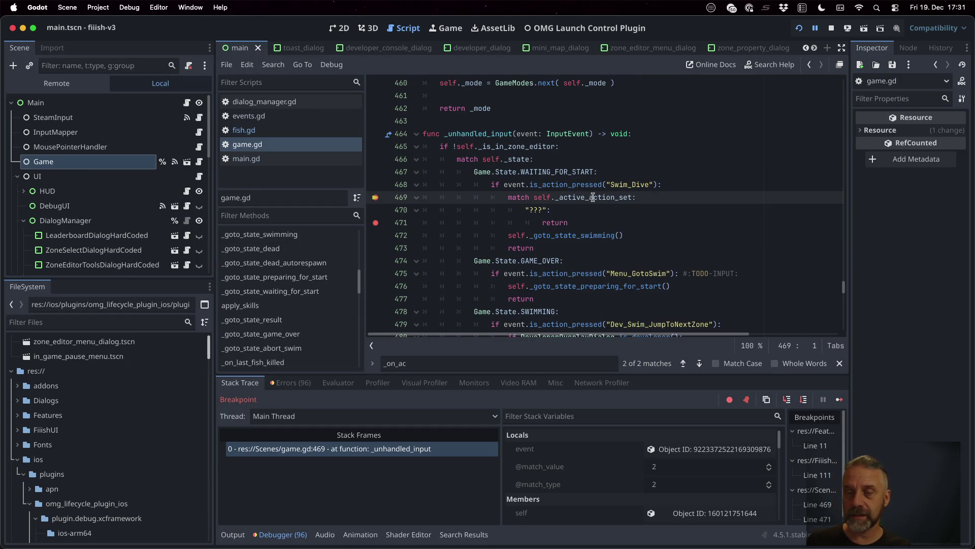
# Set a breakpoint on line 98 of events.gd and resume the running game
pyautogui.moveTo(593, 197)
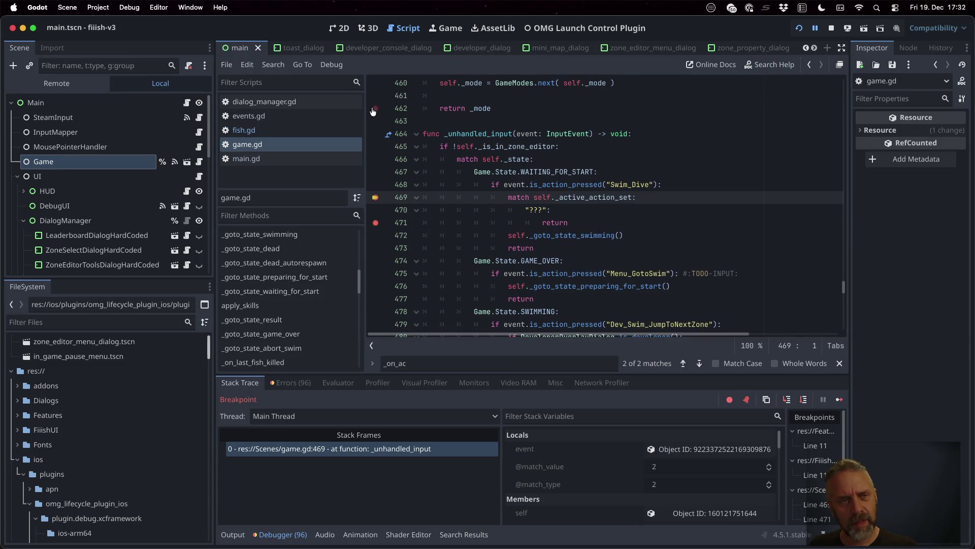
pyautogui.click(332, 117)
pyautogui.keyDown('shift'); pyautogui.click(394, 311); pyautogui.keyUp('shift')
pyautogui.click(375, 311)
pyautogui.click(840, 400)
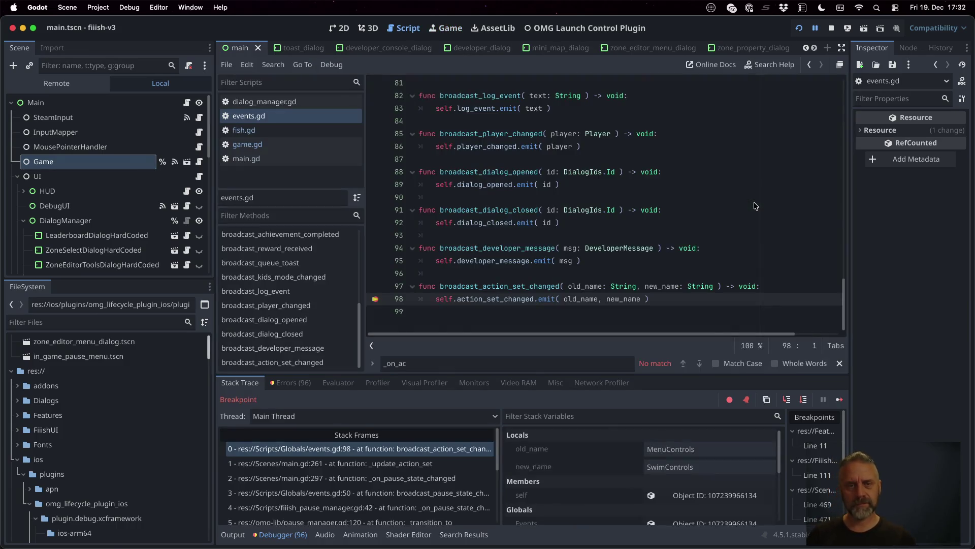
# Step into the game.gd action-set handler, inspect the value, and resume to the next breakpoint
pyautogui.click(662, 260)
pyautogui.moveTo(663, 288)
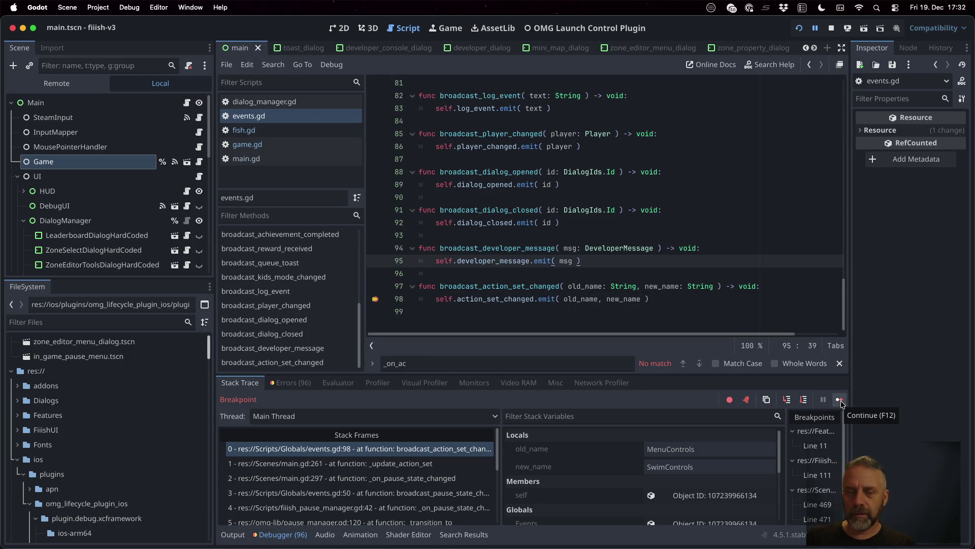
pyautogui.click(787, 401)
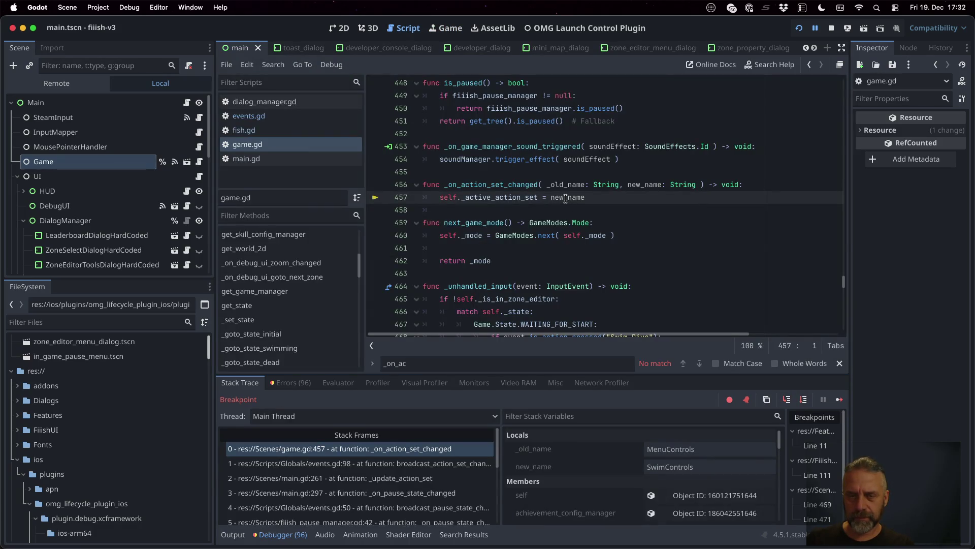
pyautogui.moveTo(565, 198)
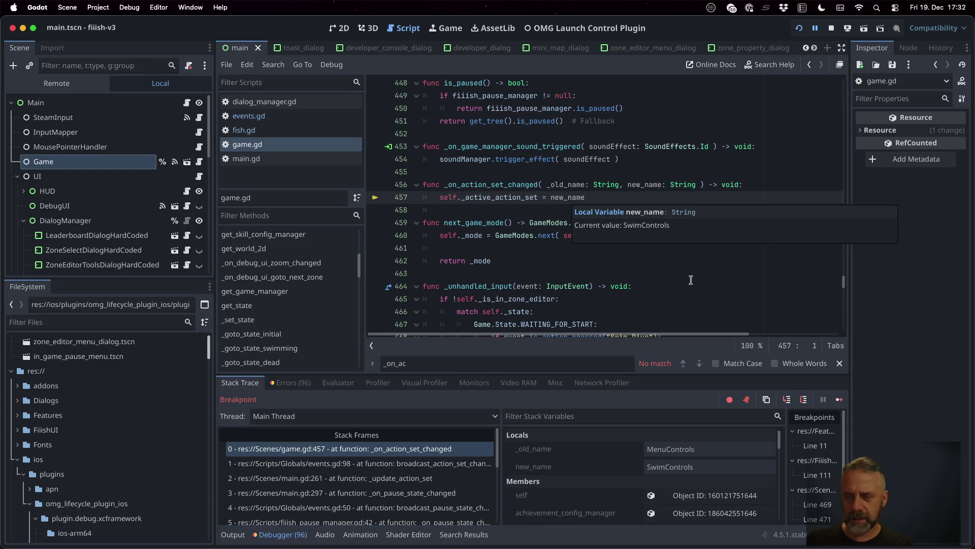
pyautogui.click(838, 400)
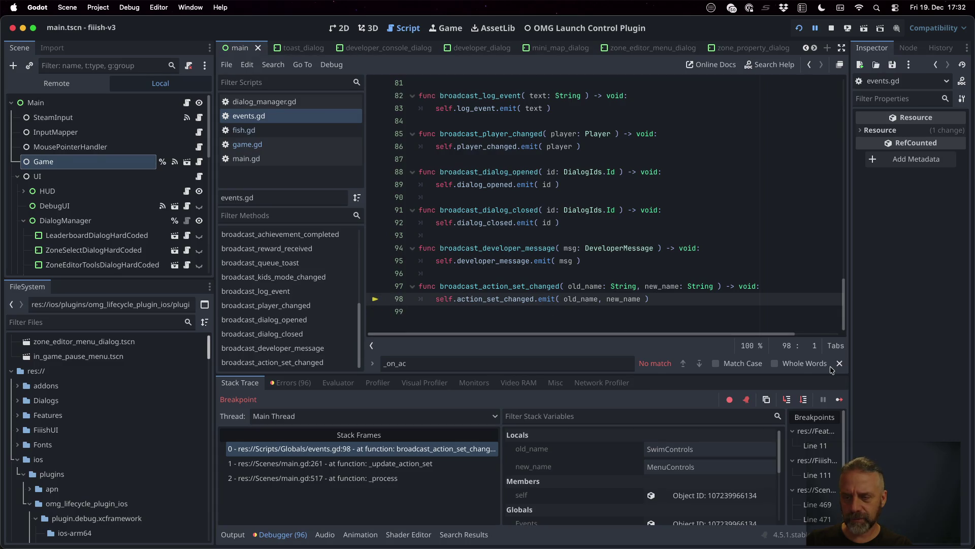
# Resume back into the game, close the pause menu, restart after results, and dive
pyautogui.click(839, 399)
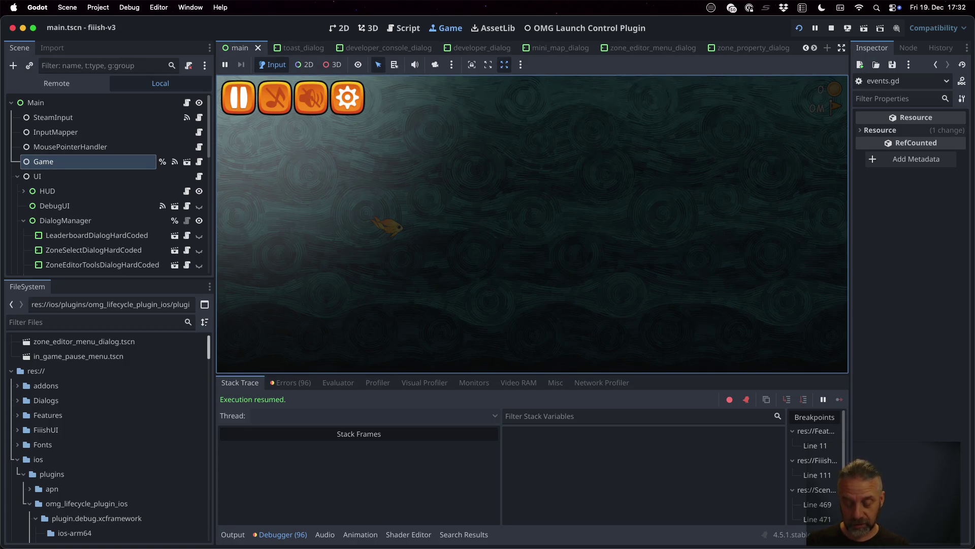
pyautogui.press('Escape')
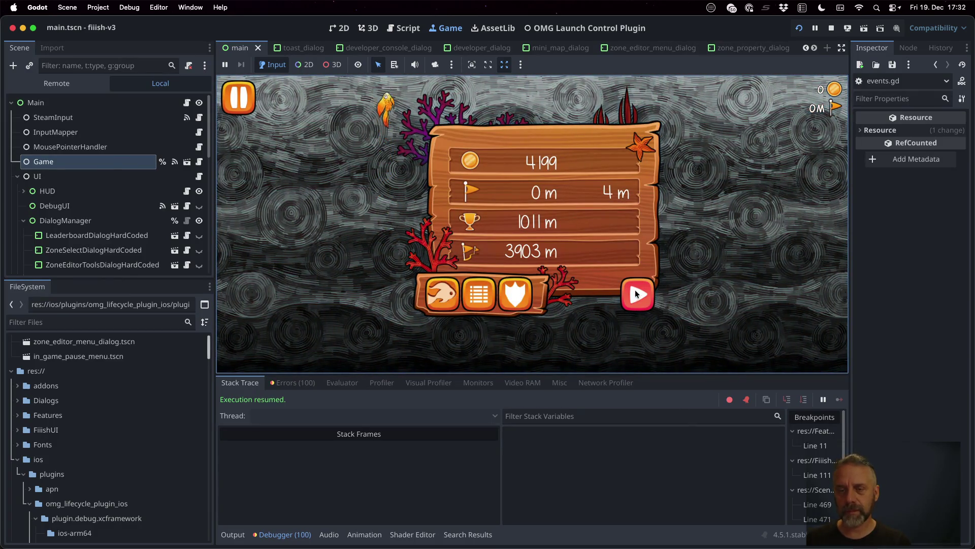
pyautogui.click(635, 291)
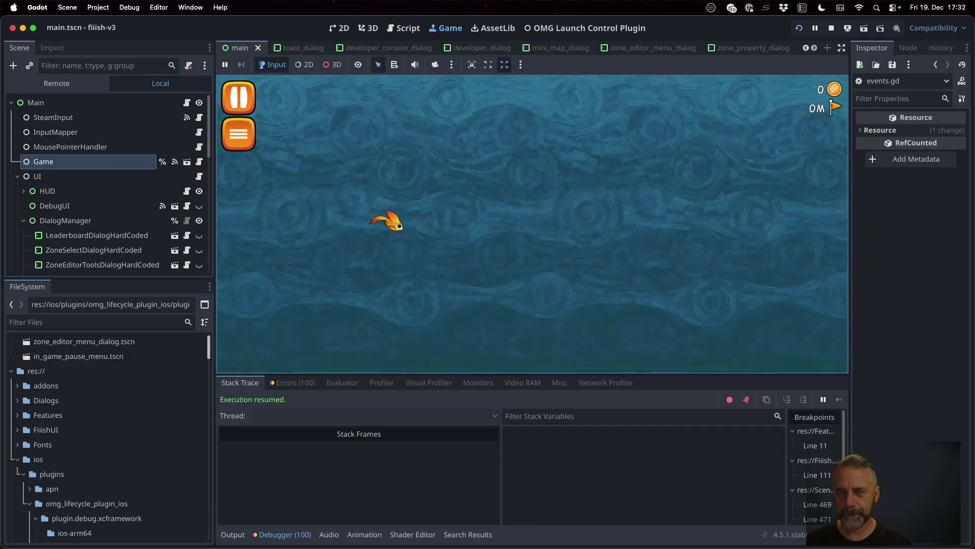
pyautogui.click(635, 293)
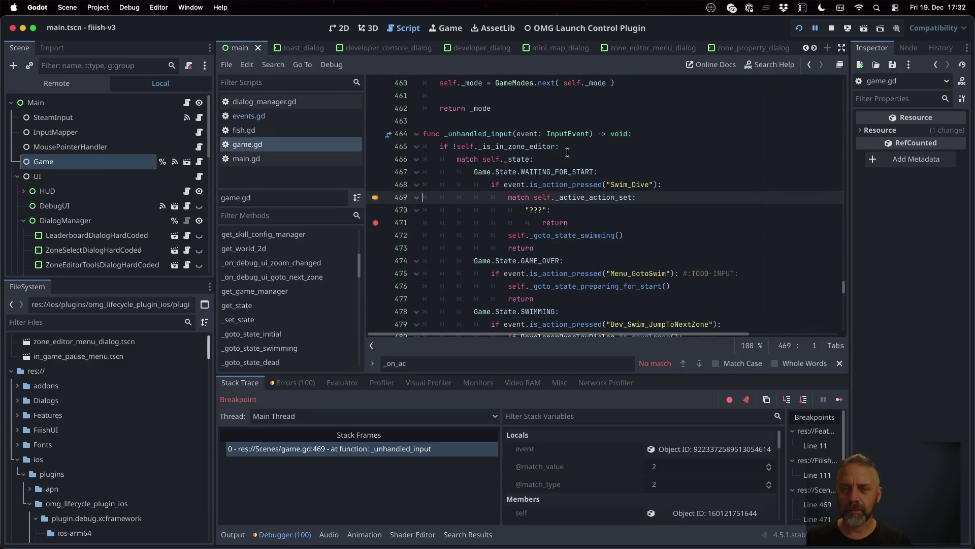
# Read _active_action_set's MenuControls value and return to the paused Game view
pyautogui.moveTo(578, 198)
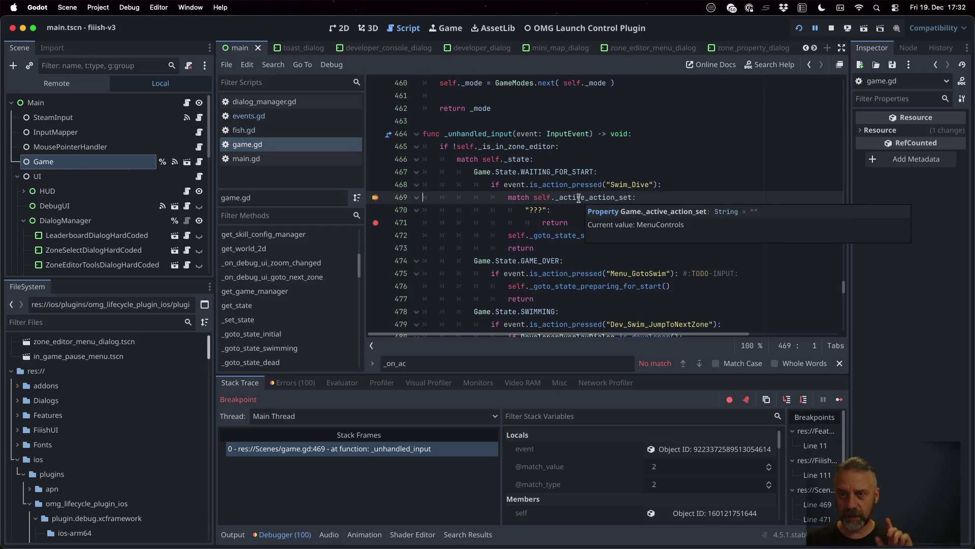
pyautogui.click(447, 28)
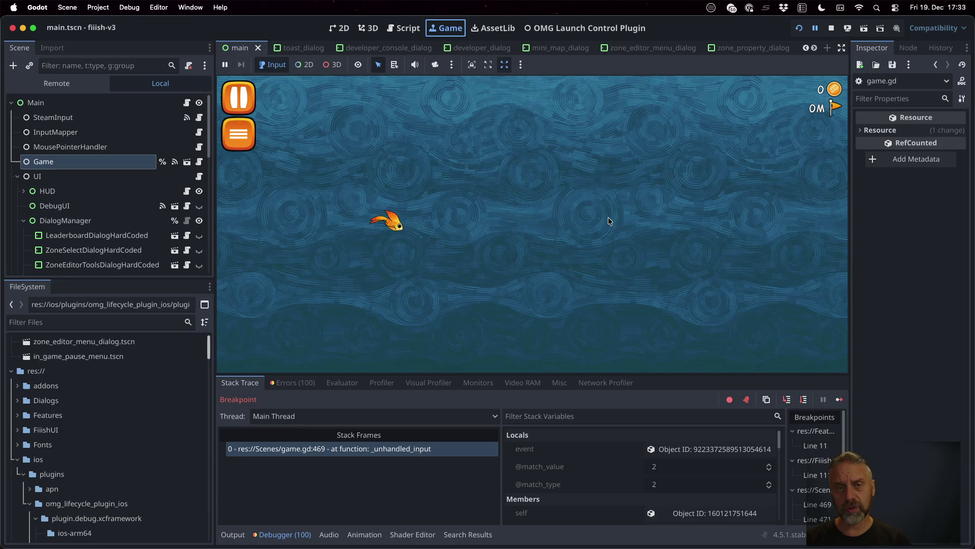
# Stop the game, replace the "???" case with "MenuControls", and save game.gd
pyautogui.click(832, 29)
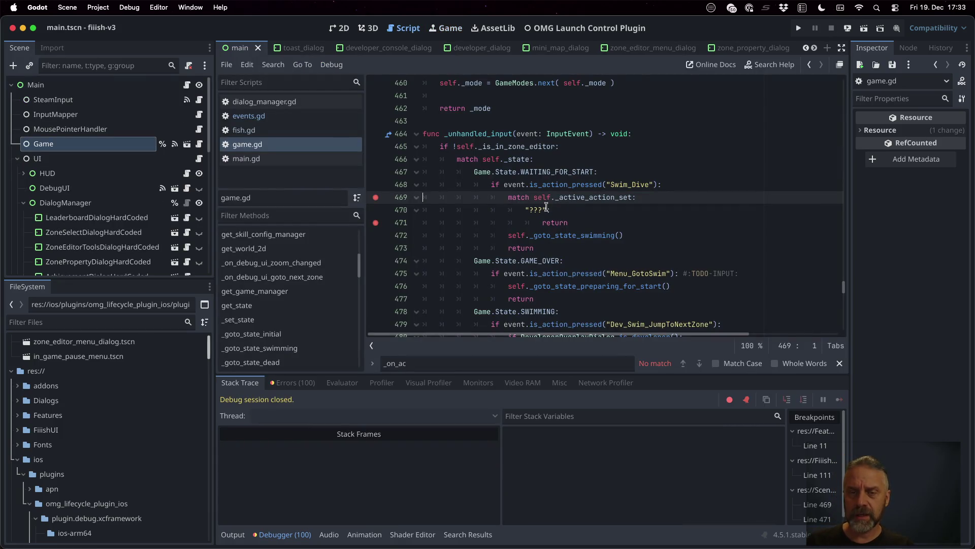
pyautogui.click(532, 209)
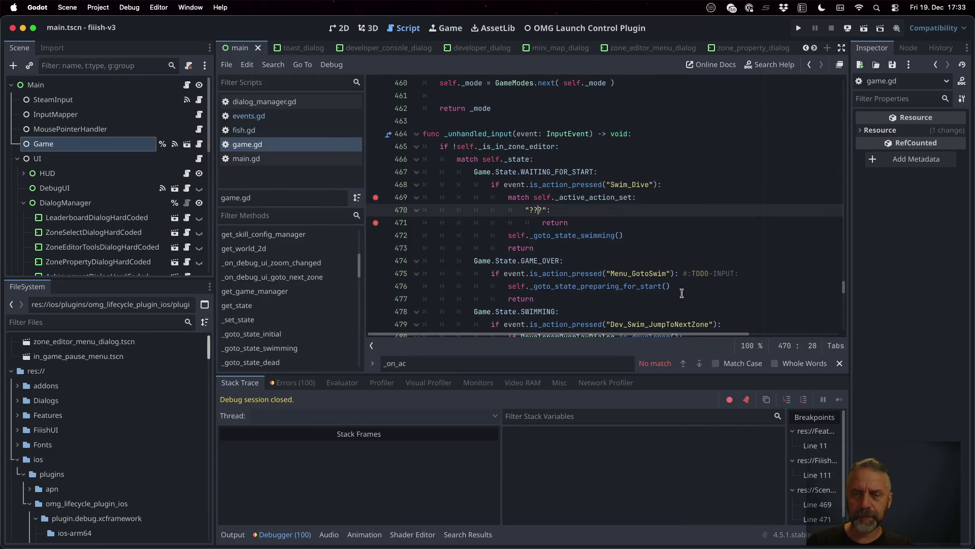
pyautogui.hotkey('shift', 'Left')
pyautogui.hotkey('shift', 'Left')
pyautogui.hotkey('shift', 'Left')
pyautogui.write('Menu')
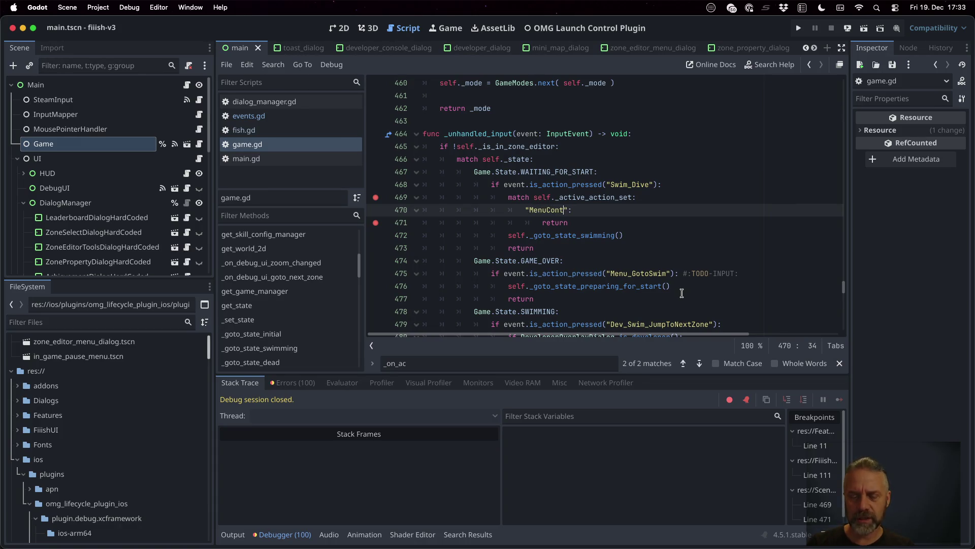
pyautogui.press('super+s')
pyautogui.write('s')
pyautogui.press('super+s')
# Remove the line 469 and 471 breakpoints and add a default _: pass case, then save
pyautogui.click(376, 198)
pyautogui.click(377, 223)
pyautogui.click(616, 220)
pyautogui.press('Return')
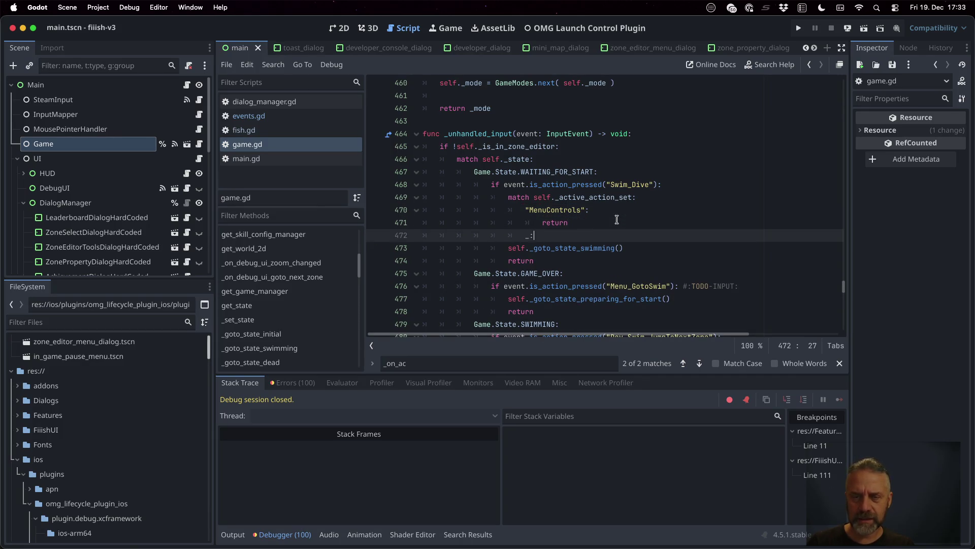
pyautogui.press('Return')
pyautogui.write('pass')
pyautogui.press('super+s')
pyautogui.press('Up')
pyautogui.hotkey('shift', 'Down')
pyautogui.hotkey('shift', 'Down')
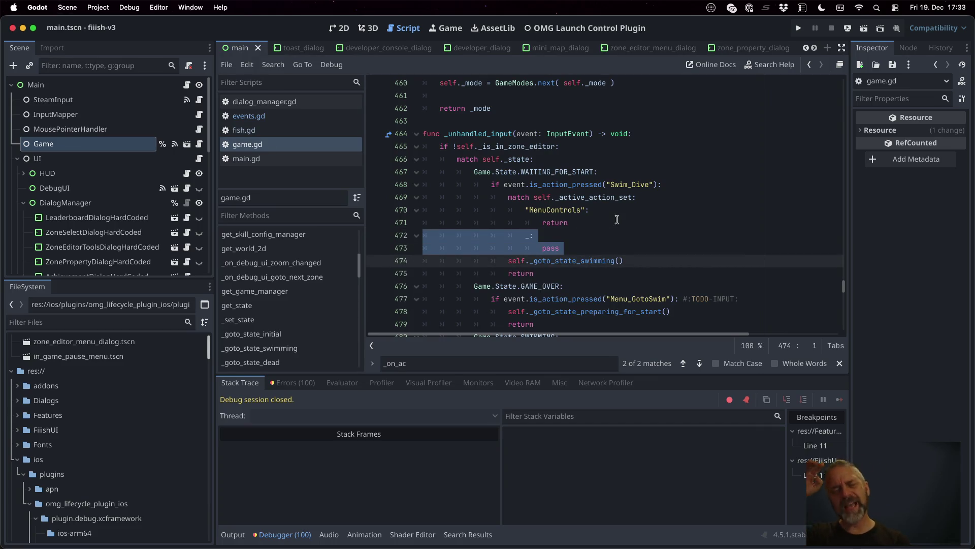
pyautogui.press('super+s')
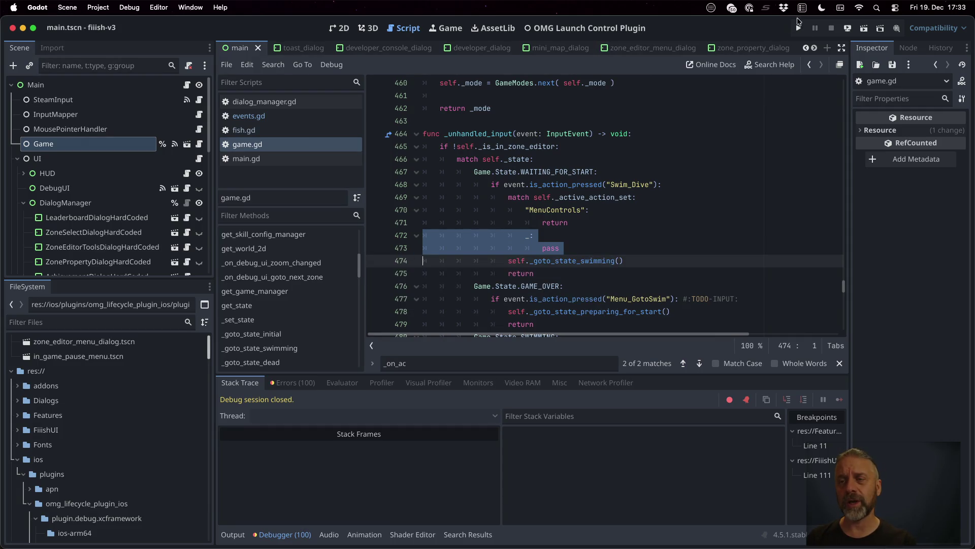
# Relaunch the project, swim a run, and dismiss the game-over score panel
pyautogui.click(799, 27)
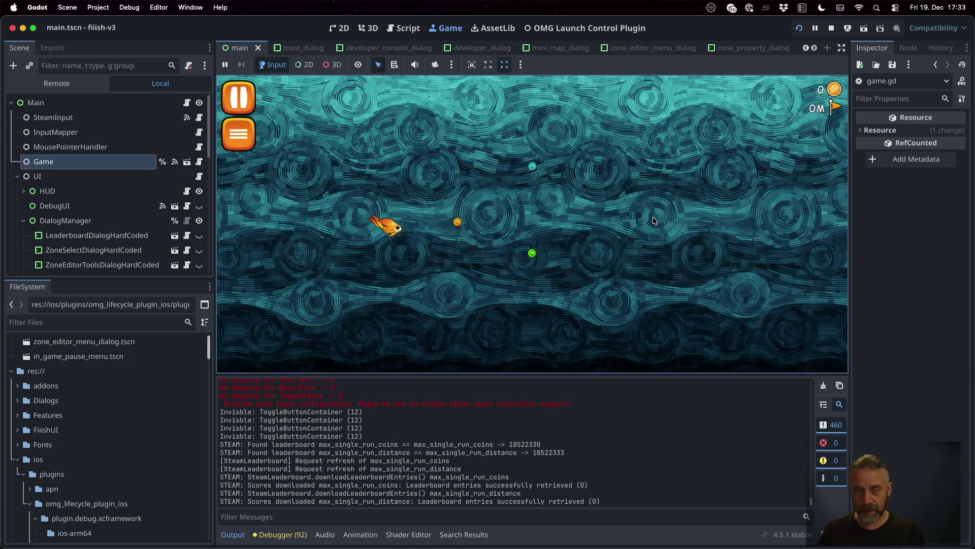
pyautogui.click(654, 220)
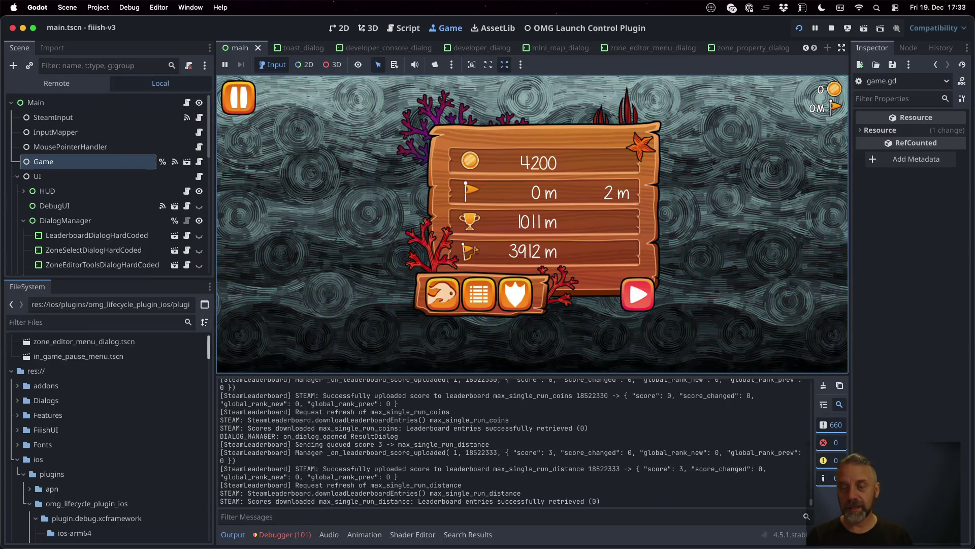
pyautogui.press('space')
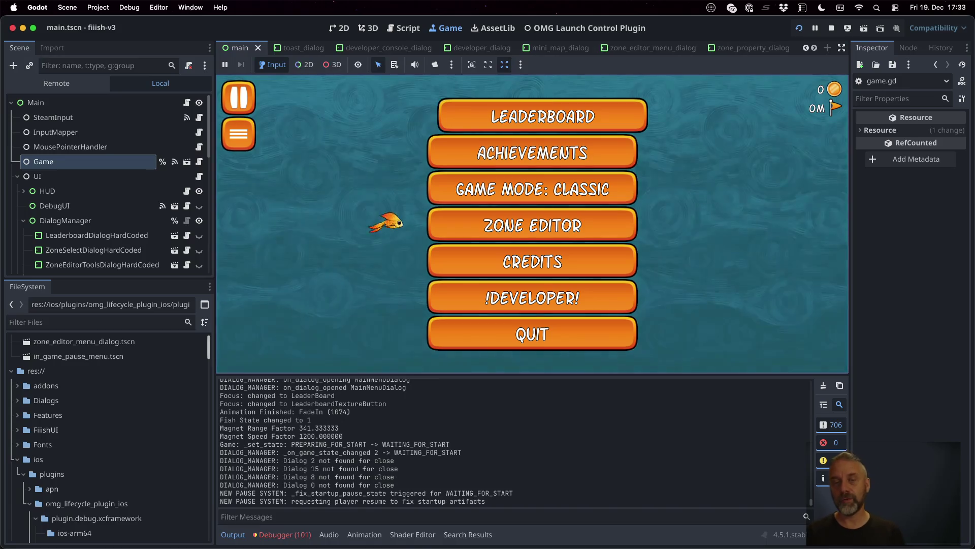
# Open the Leaderboard, browse Steam Coins and Local Distance views, then close it
pyautogui.press('Down')
pyautogui.press('Up')
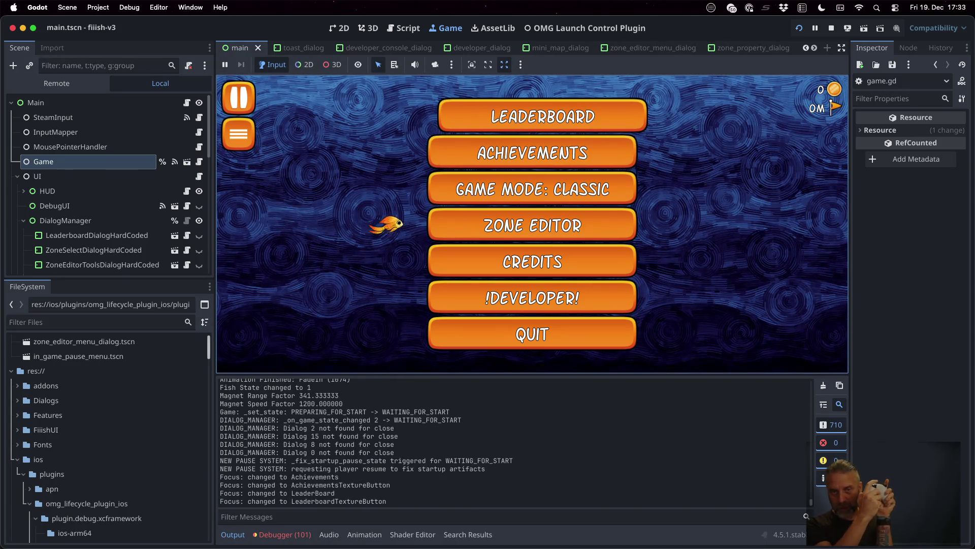
pyautogui.press('Return')
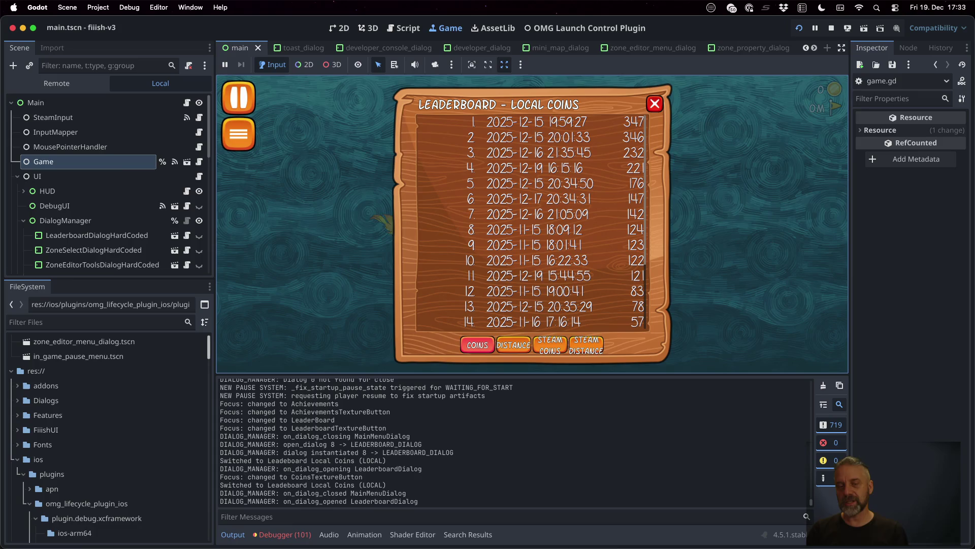
pyautogui.press('Right')
pyautogui.press('Right')
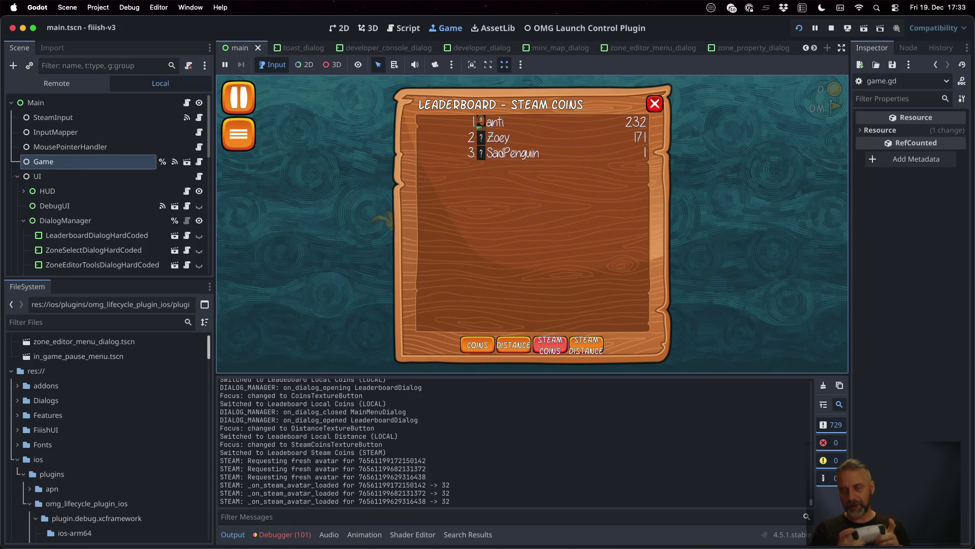
pyautogui.press('Left')
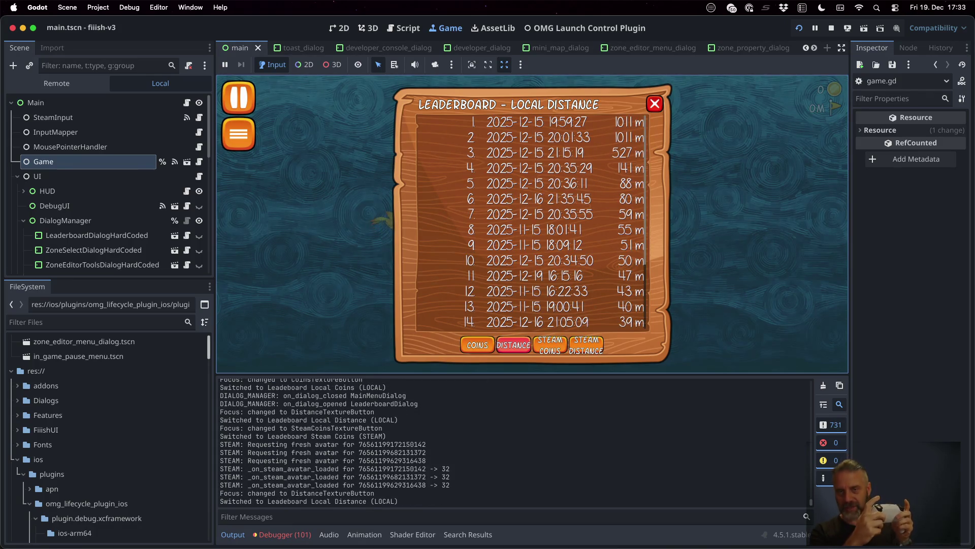
pyautogui.press('Escape')
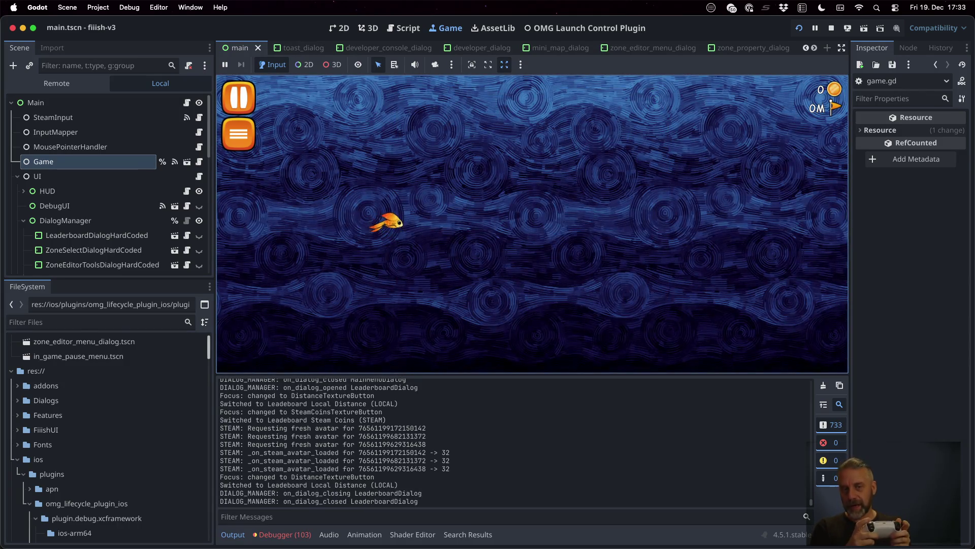
# Start another swim, then pause and resume the game
pyautogui.press('space')
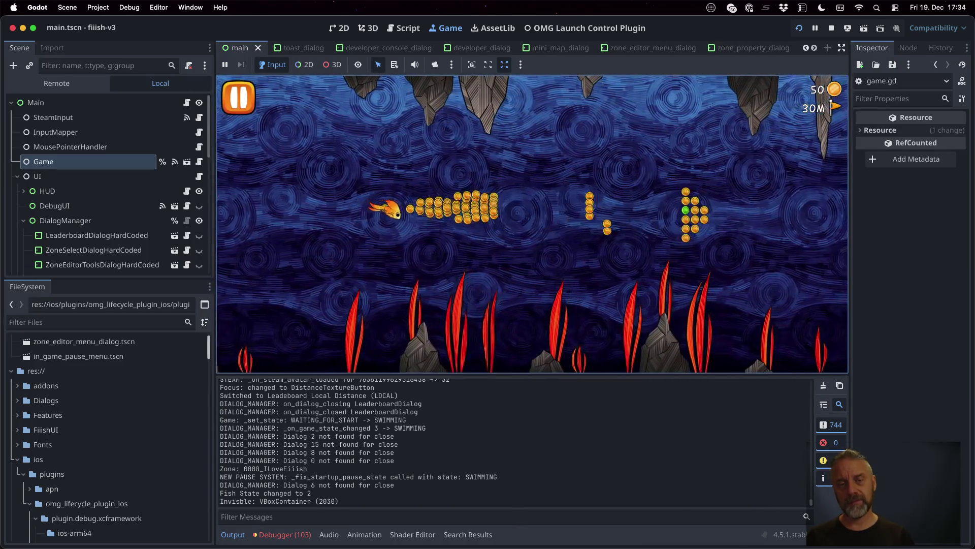
pyautogui.press('Escape')
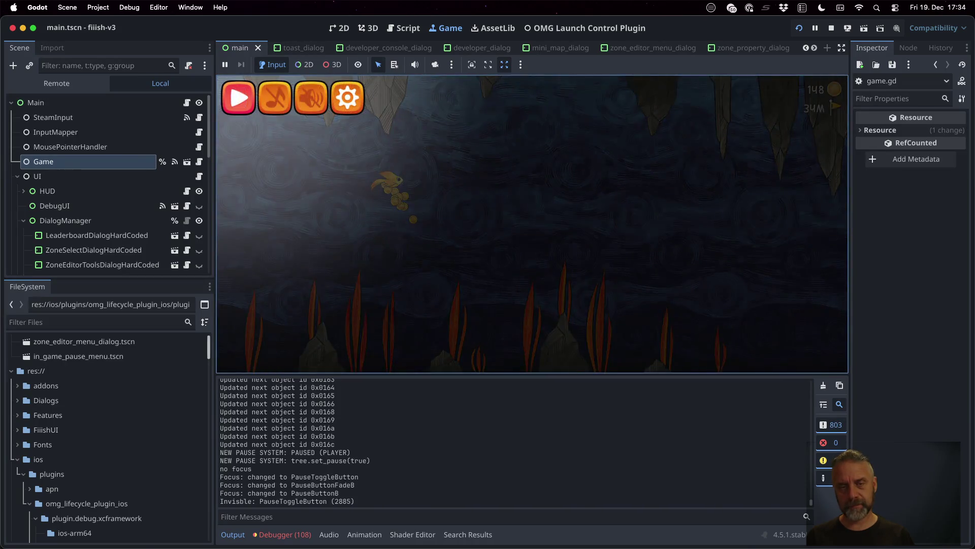
pyautogui.press('Escape')
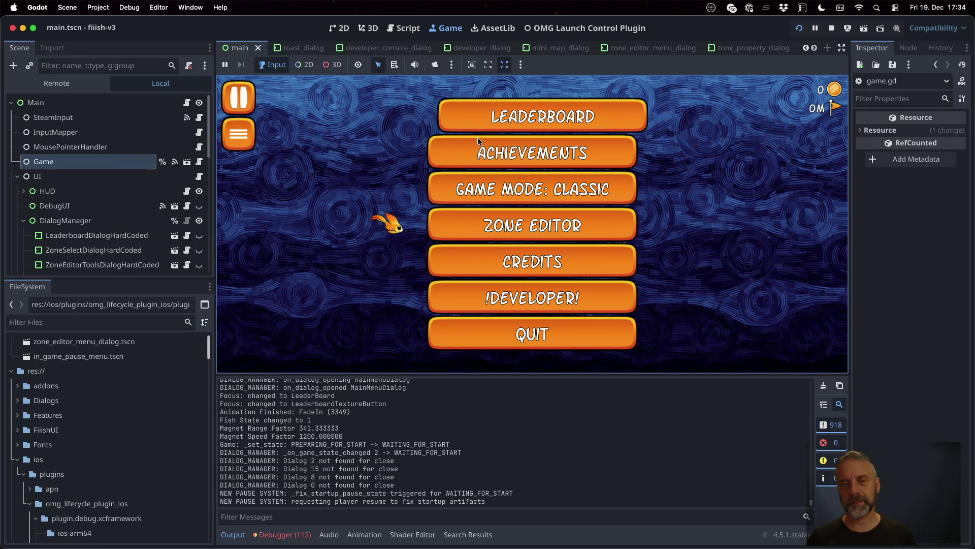
# Open the Leaderboard, cycle through its views, and close it
pyautogui.click(492, 110)
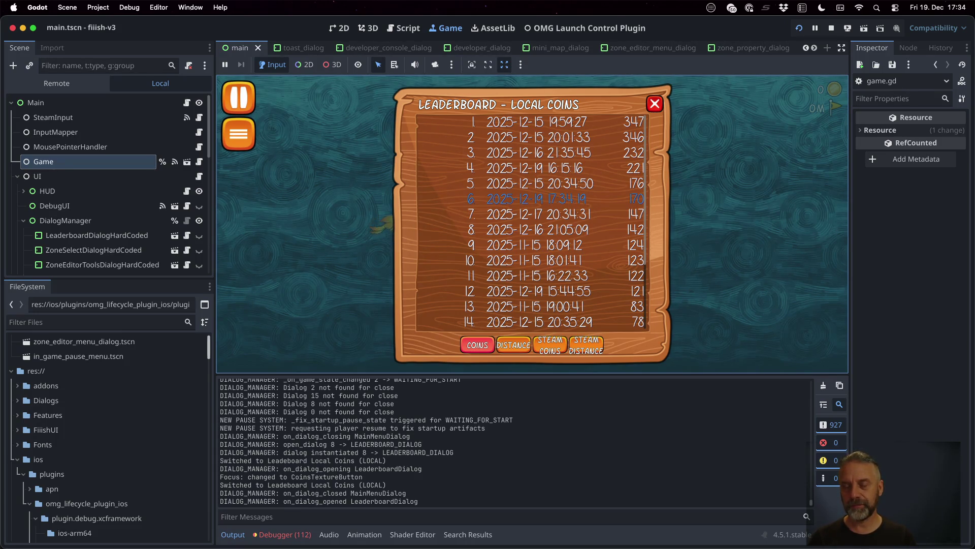
pyautogui.press('Right')
pyautogui.press('Right')
pyautogui.press('Escape')
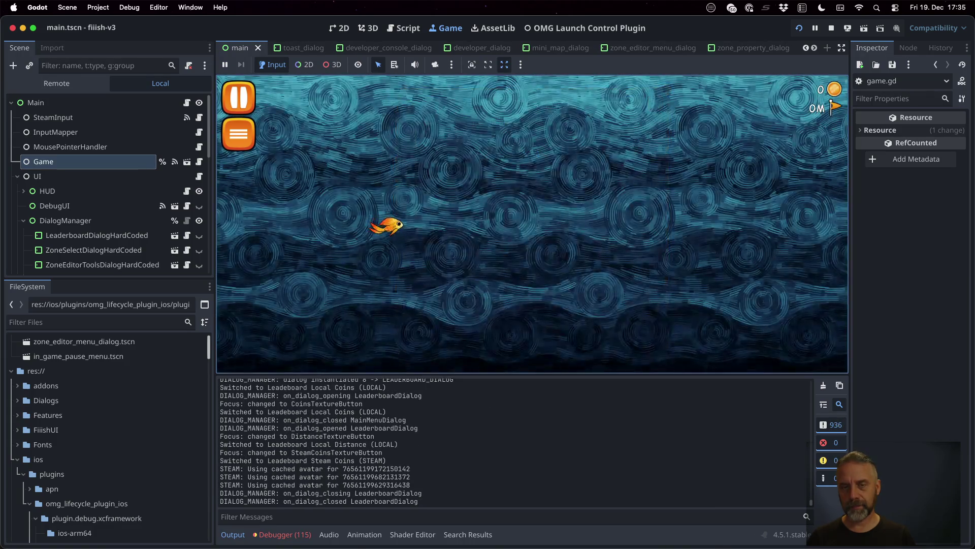
# From the main menu's Achievements, collect the Total Distance Gold reward and close the list
pyautogui.press('Escape')
pyautogui.press('Down')
pyautogui.press('Return')
pyautogui.press('Right')
pyautogui.press('Right')
pyautogui.press('Right')
pyautogui.press('Down')
pyautogui.press('Left')
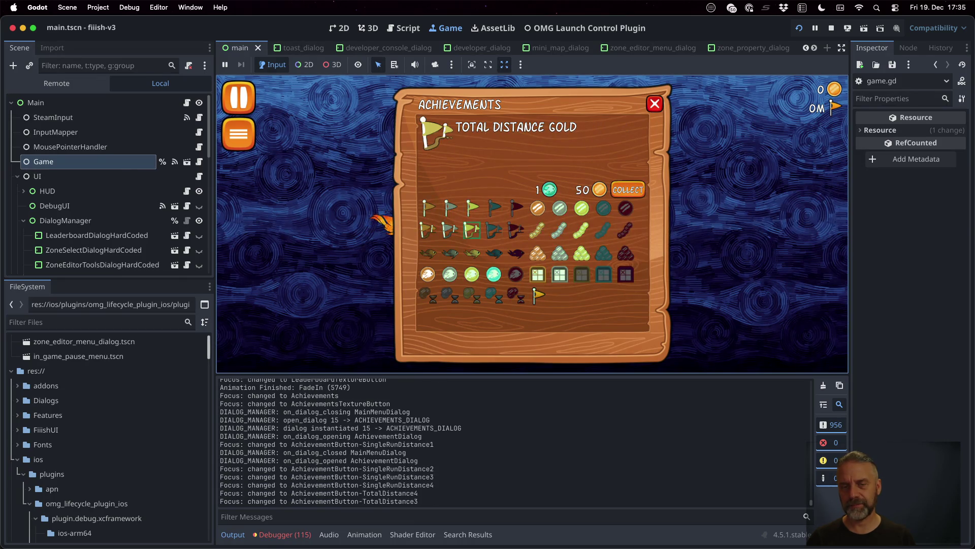
pyautogui.press('Return')
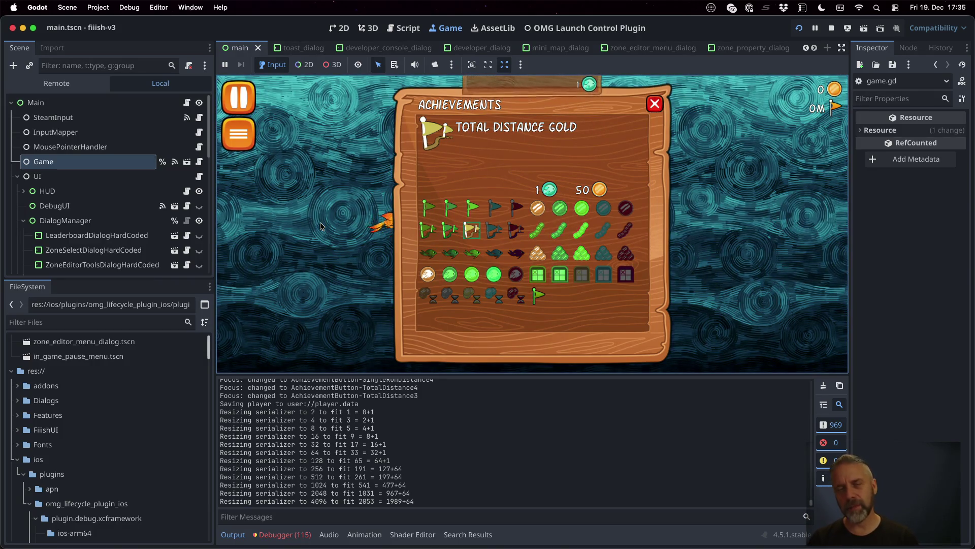
pyautogui.press('Escape')
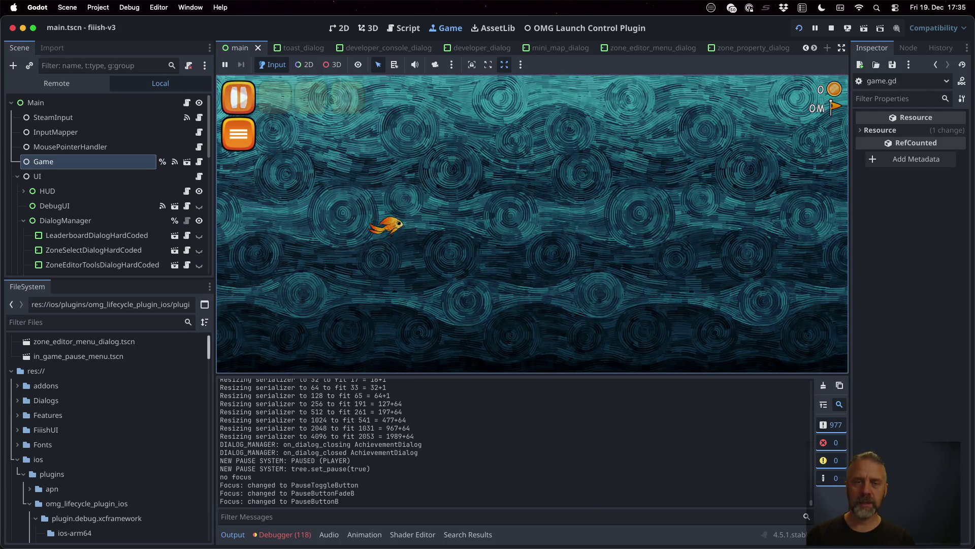
# Open and close Settings from the pause menu, start swimming, then stop the game
pyautogui.press('Escape')
pyautogui.press('Right')
pyautogui.press('Right')
pyautogui.press('Right')
pyautogui.press('Return')
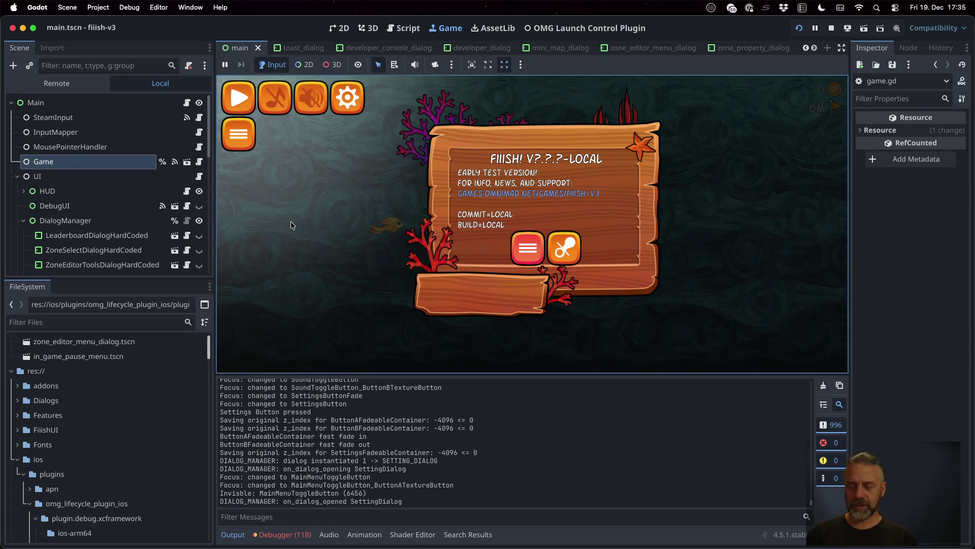
pyautogui.press('Escape')
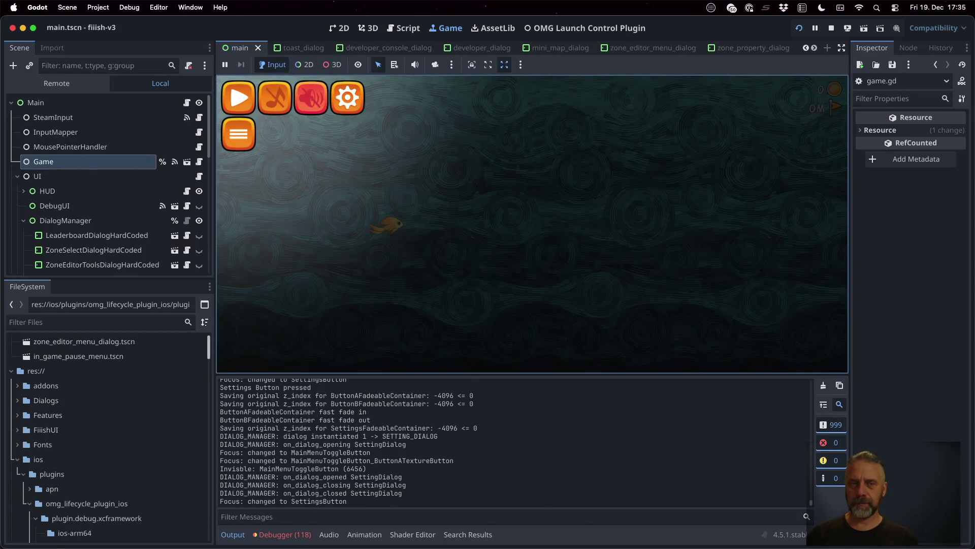
pyautogui.press('space')
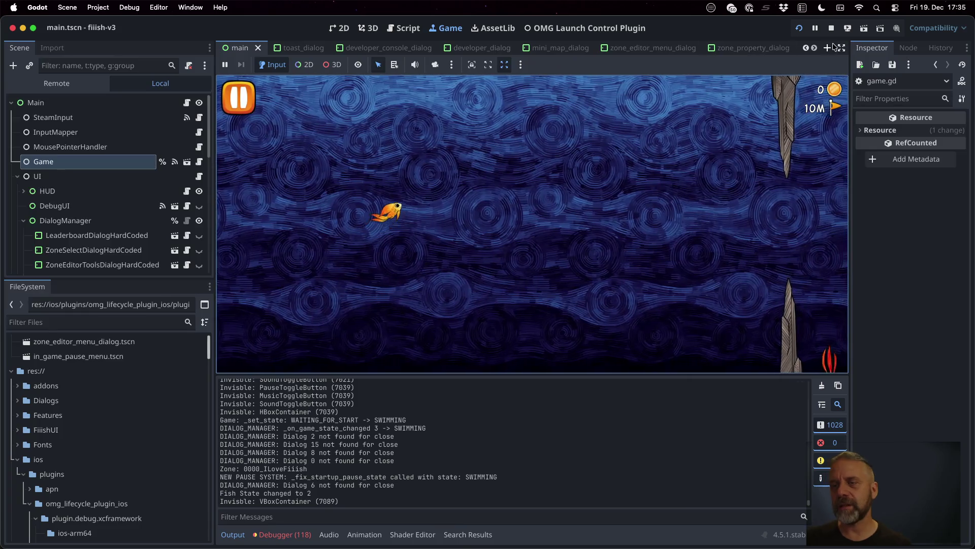
pyautogui.click(831, 28)
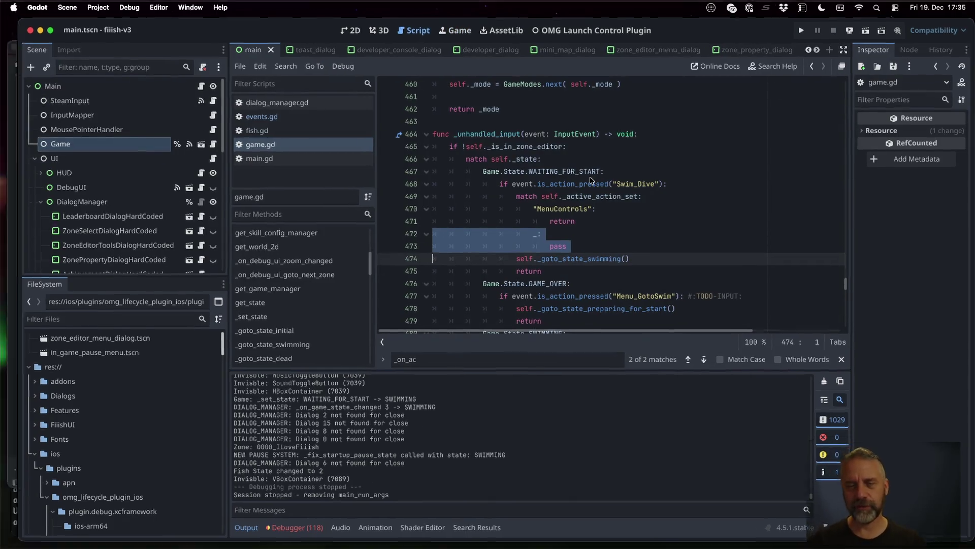
# Switch to TODO.md in Sublime Text and mark the line 5 Dive task [x]
pyautogui.hotkey('ctrl', 'Up')
pyautogui.click(427, 299)
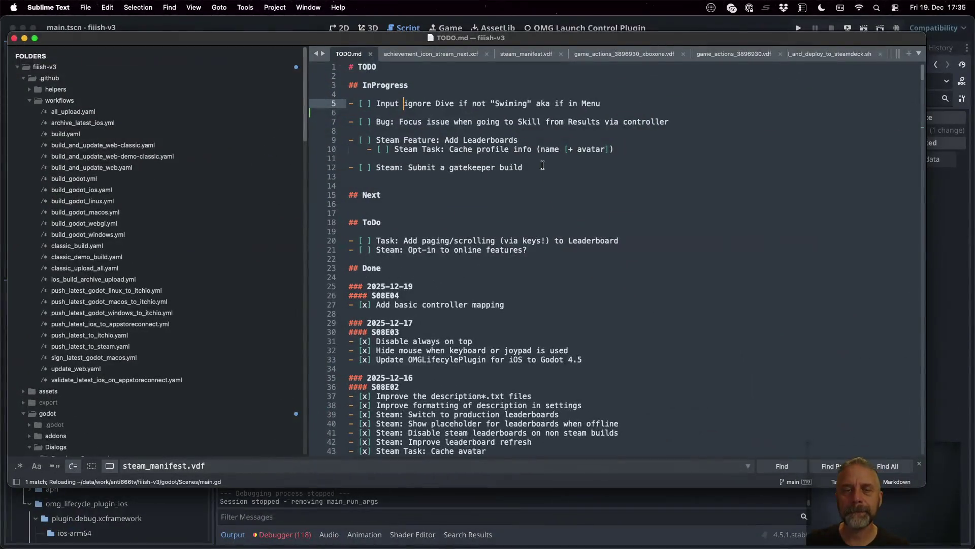
pyautogui.press('Right')
pyautogui.press('Right')
pyautogui.press('Right')
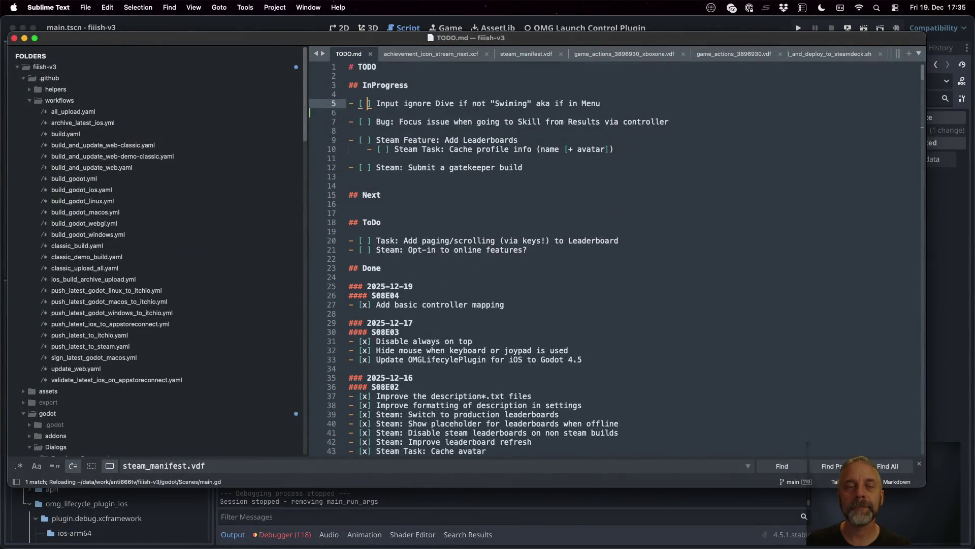
pyautogui.press('BackSpace')
pyautogui.write('x')
# Move the finished task under the 2025-12-19 S08E04 done list and save TODO.md
pyautogui.press('Home')
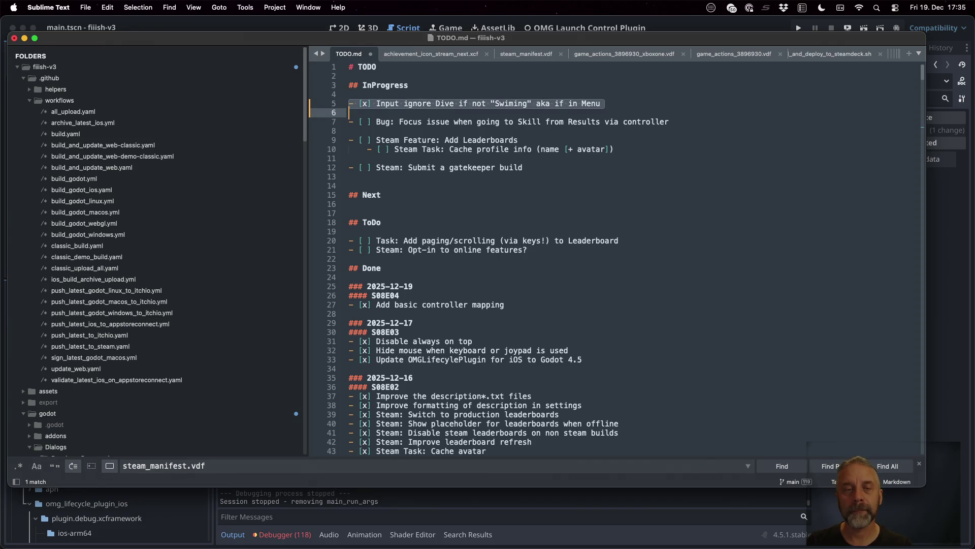
pyautogui.press('super+x')
pyautogui.press('Down')
pyautogui.press('Down')
pyautogui.press('Down')
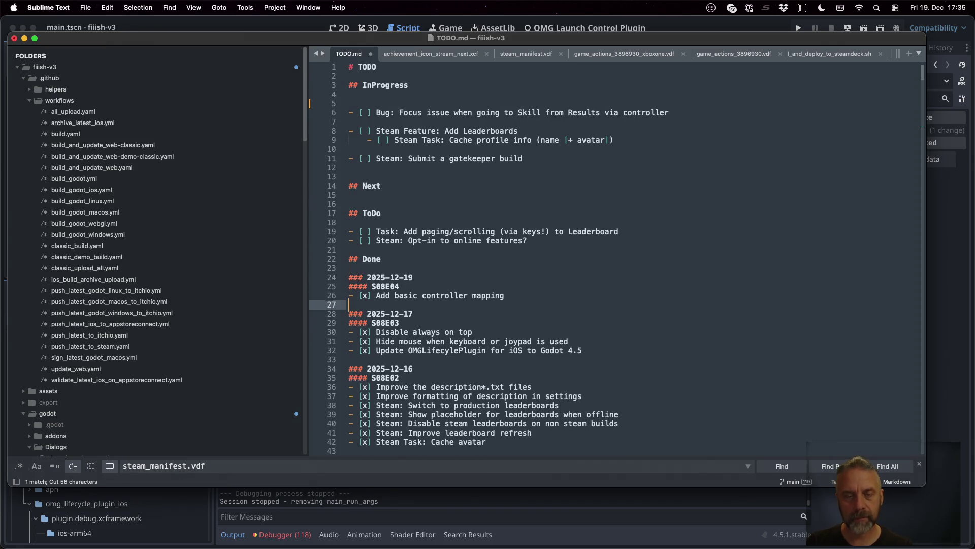
pyautogui.press('super+v')
pyautogui.press('super+s')
pyautogui.press('super+Tab')
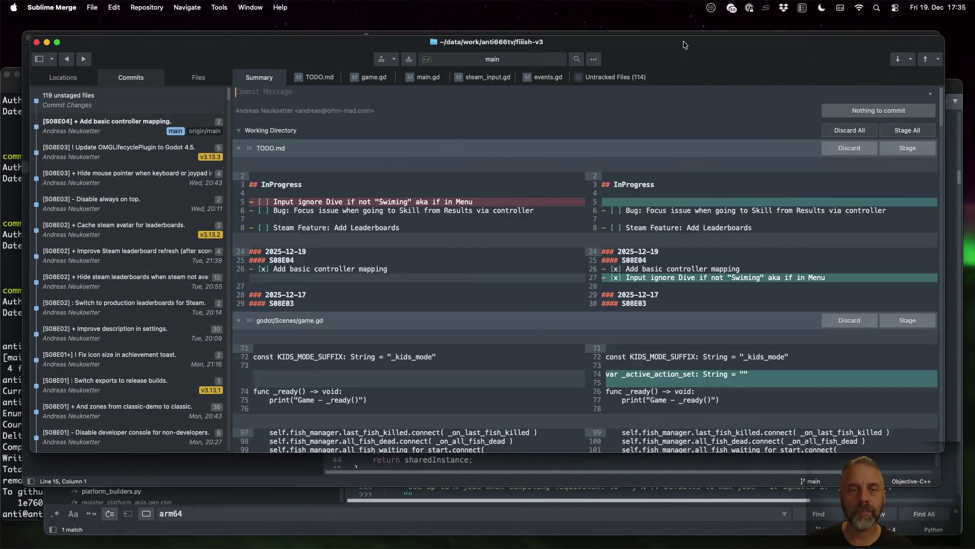
# Stage TODO.md, game.gd, main.gd, steam_input.gd, events.gd and commit as "[S08E04] ! Do not start dive while menu is open."
pyautogui.click(622, 92)
pyautogui.write('[S08E04] ')
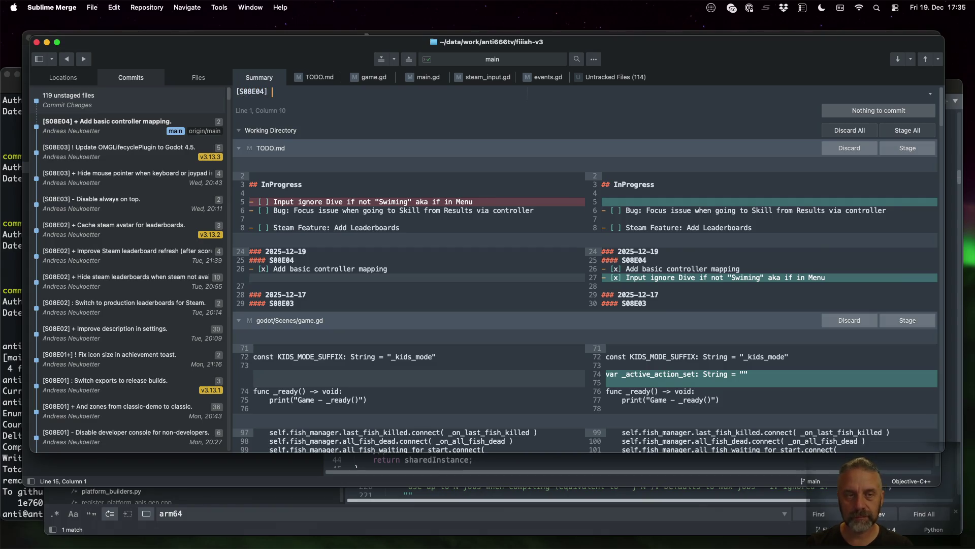
pyautogui.write('! ')
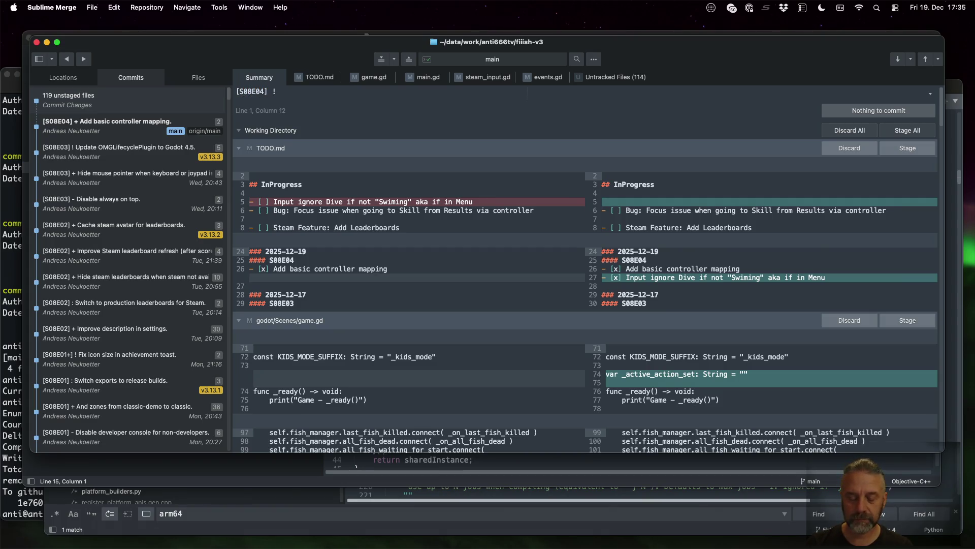
pyautogui.write('Do not ')
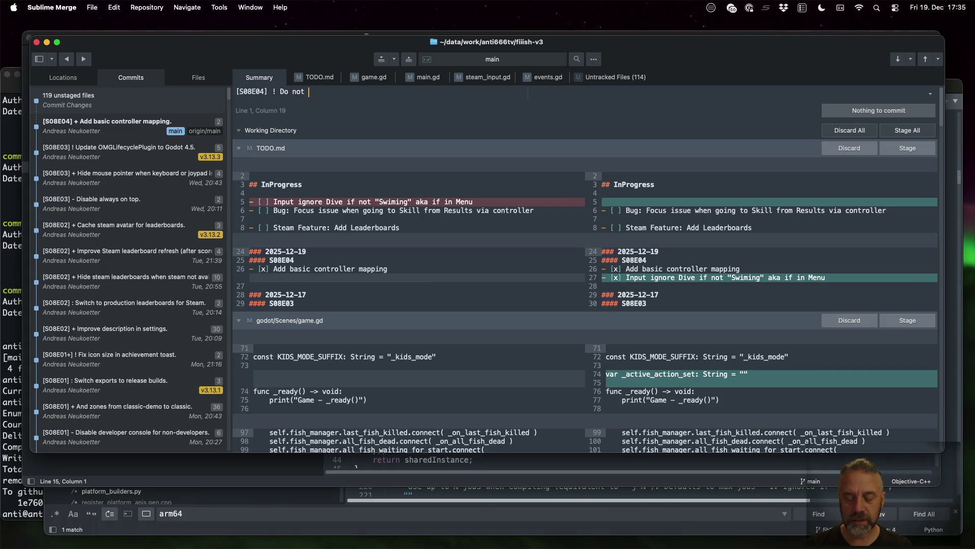
pyautogui.write('start ')
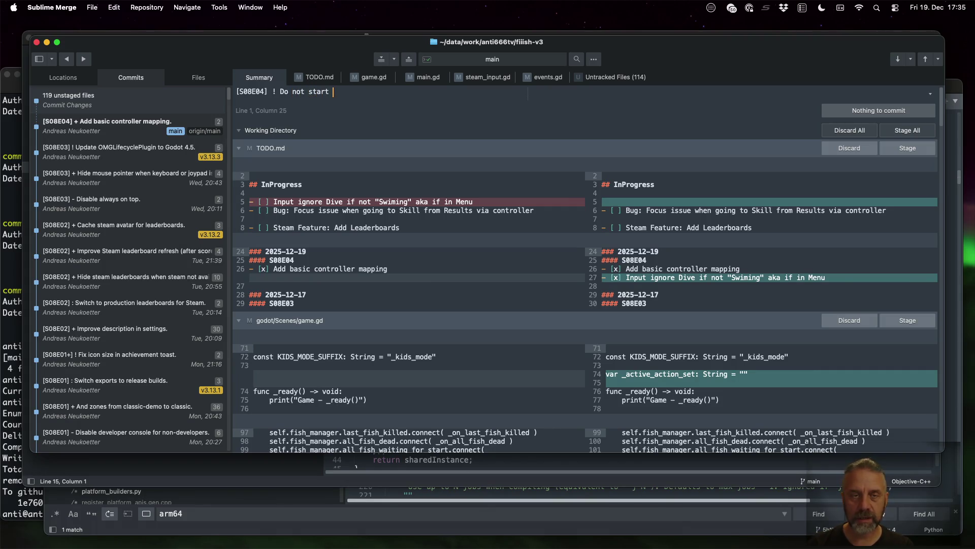
pyautogui.write('dive while m')
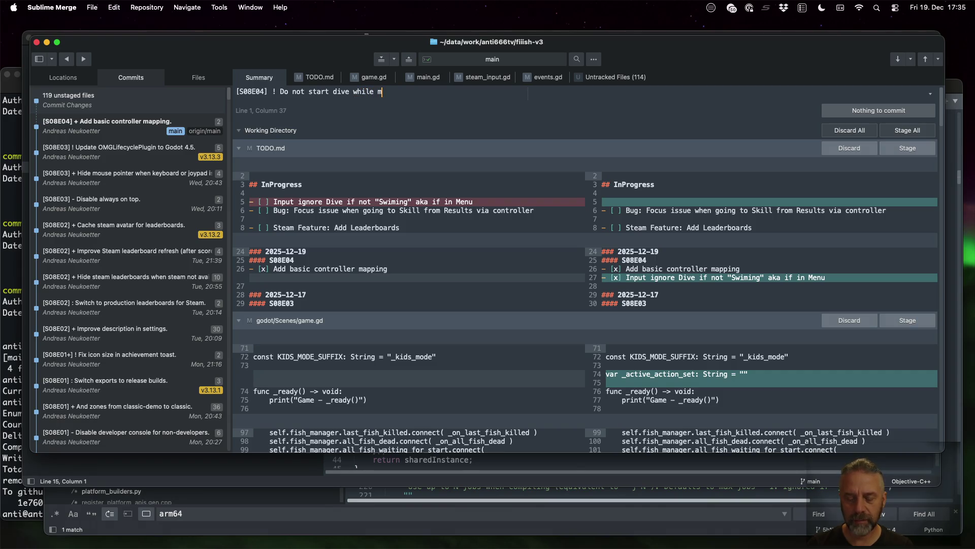
pyautogui.write('enu is open.')
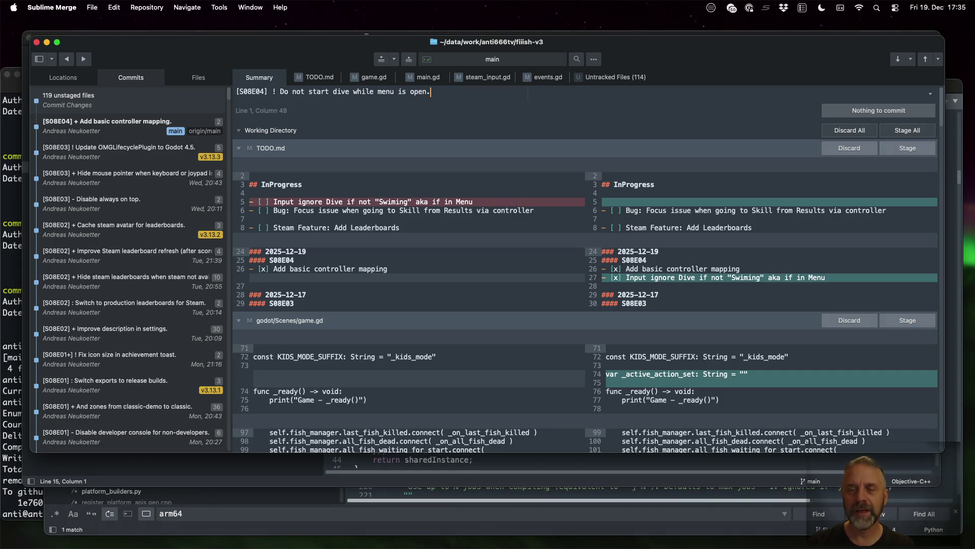
pyautogui.click(908, 147)
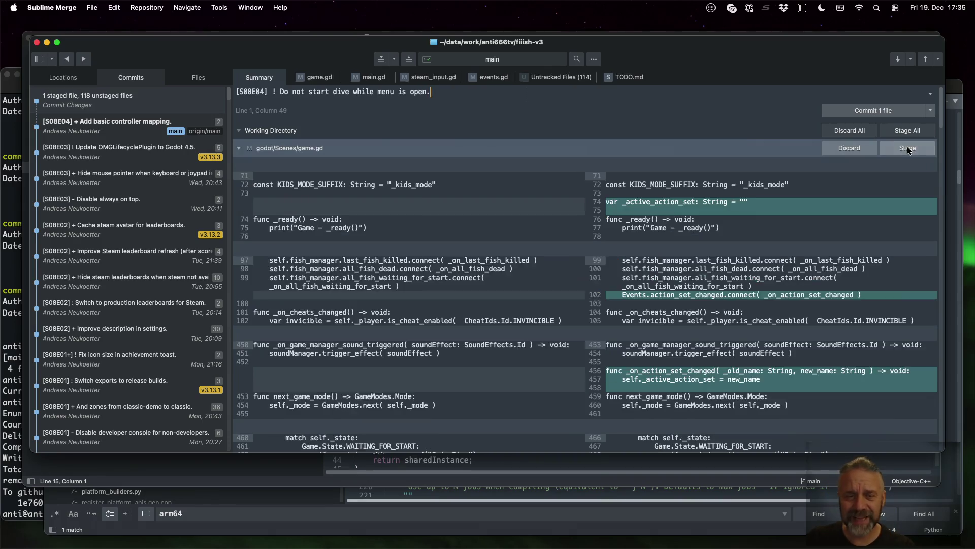
pyautogui.click(908, 150)
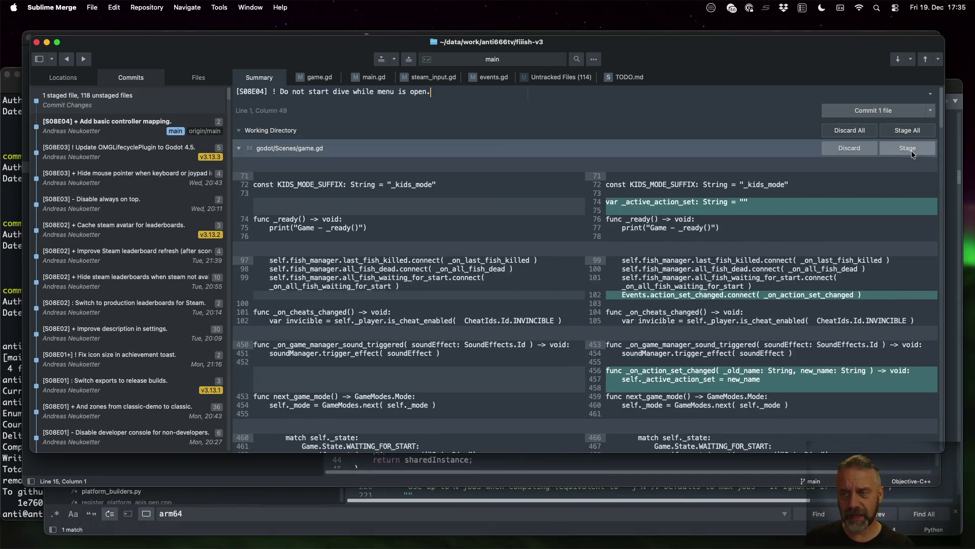
pyautogui.click(908, 149)
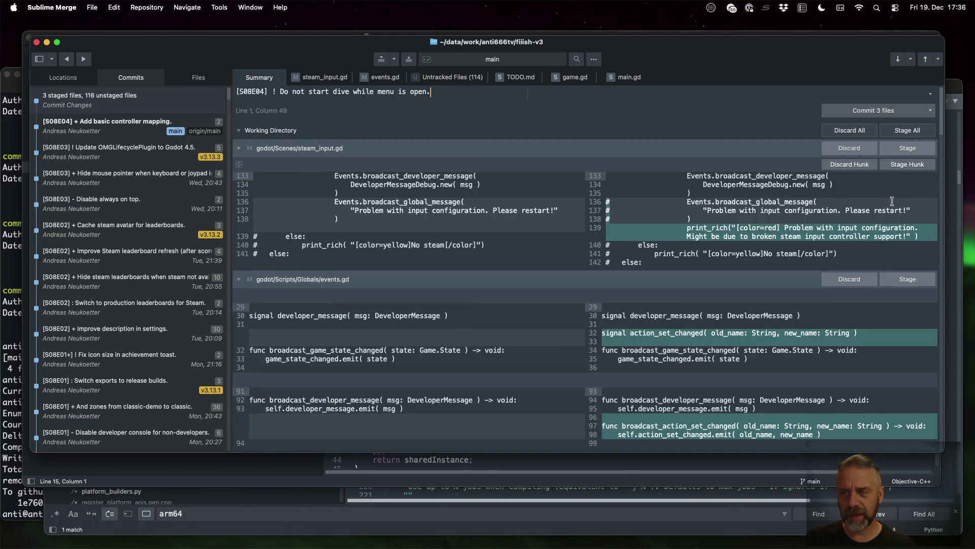
pyautogui.click(906, 150)
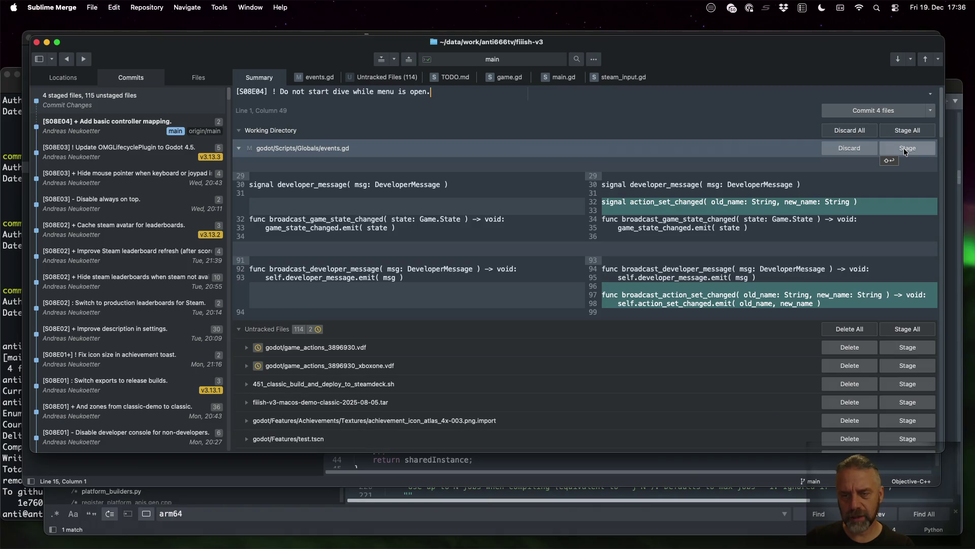
pyautogui.click(907, 148)
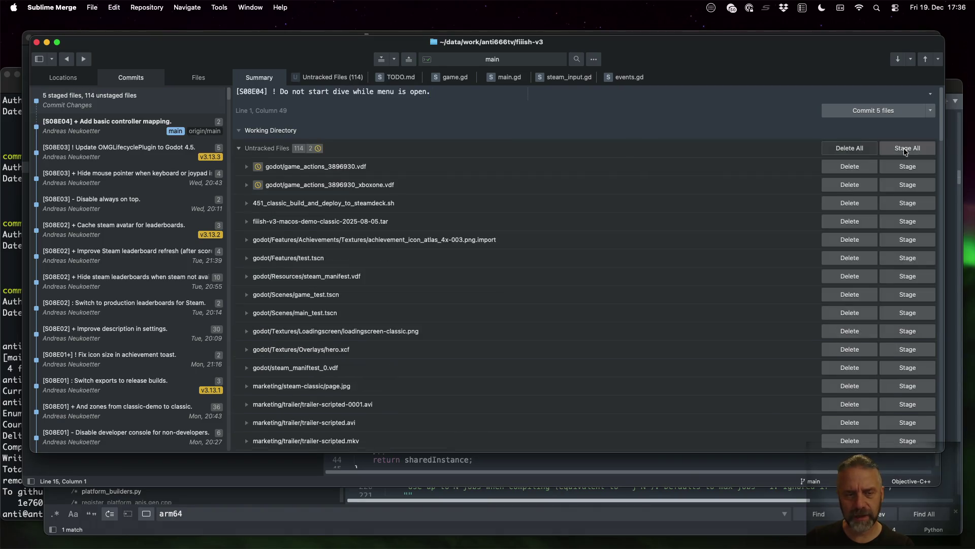
pyautogui.click(895, 111)
# Cancel a rebase command from the palette and return to the TODO list in Sublime Text
pyautogui.press('super+p')
pyautogui.write('rebase')
pyautogui.press('Return')
pyautogui.press('Escape')
pyautogui.press('super+Tab')
pyautogui.click(570, 111)
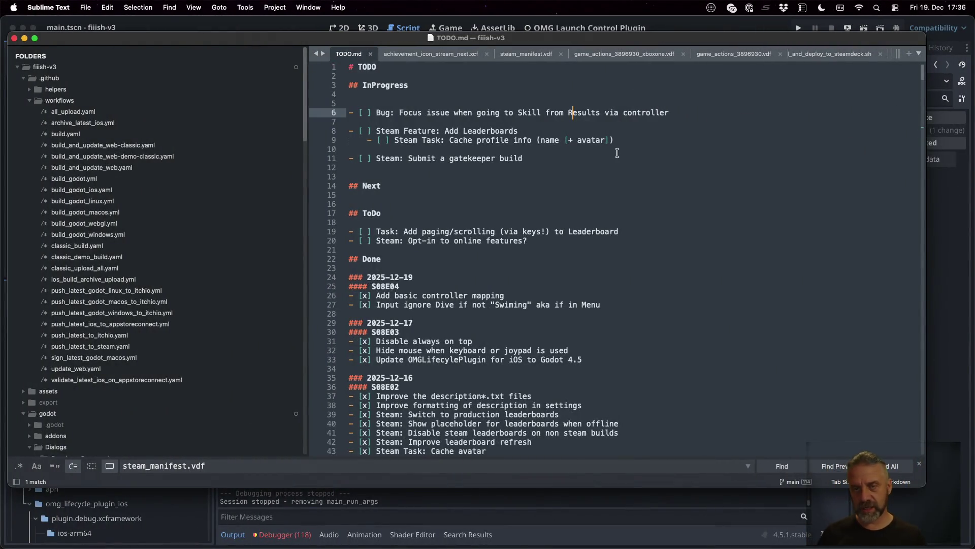
# Run the game and open the Skills dialog with the controller
pyautogui.click(681, 24)
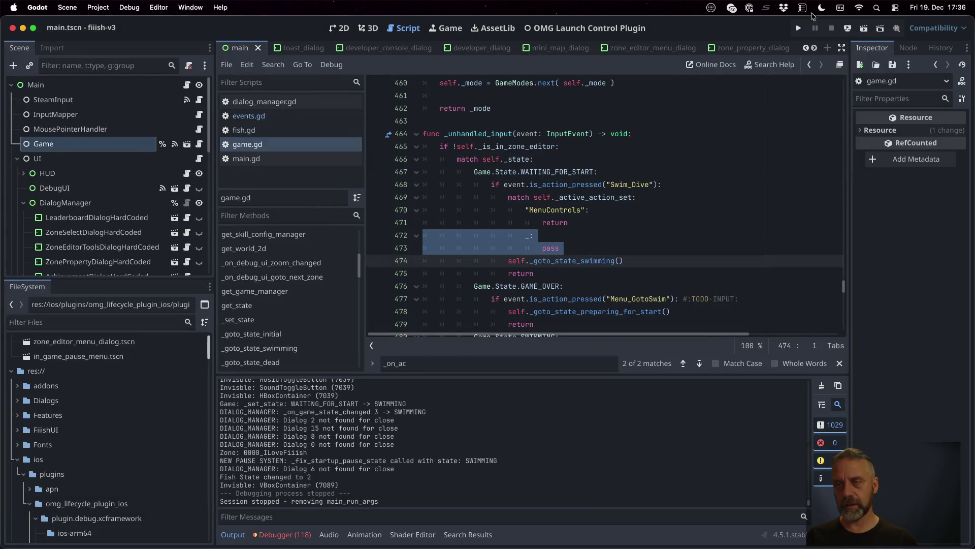
pyautogui.click(799, 28)
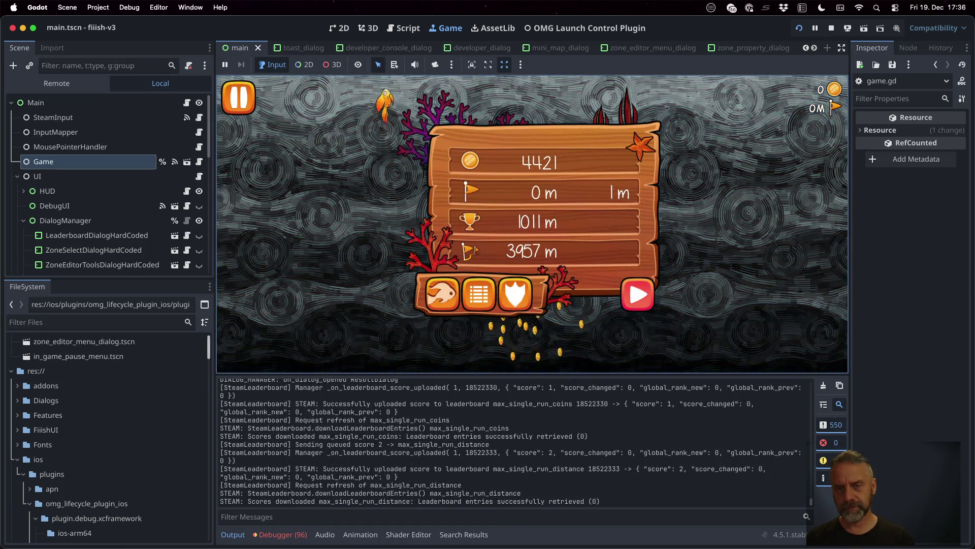
pyautogui.press('Left')
pyautogui.press('Left')
pyautogui.press('Left')
pyautogui.press('Return')
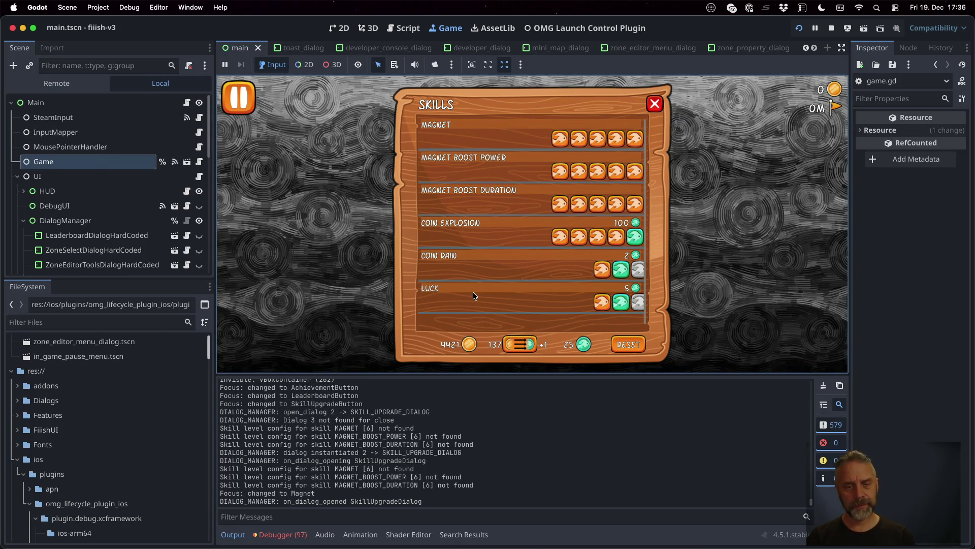
# Test focus navigation in the Skills dialog, opening and closing the achievements entry
pyautogui.press('Down')
pyautogui.press('Down')
pyautogui.press('Down')
pyautogui.press('Up')
pyautogui.press('Up')
pyautogui.press('Down')
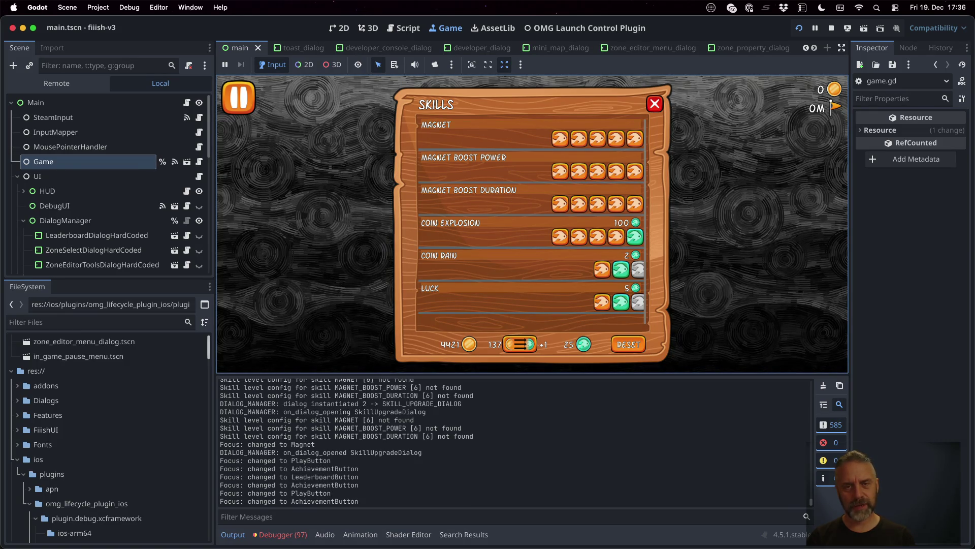
pyautogui.press('Return')
pyautogui.press('Escape')
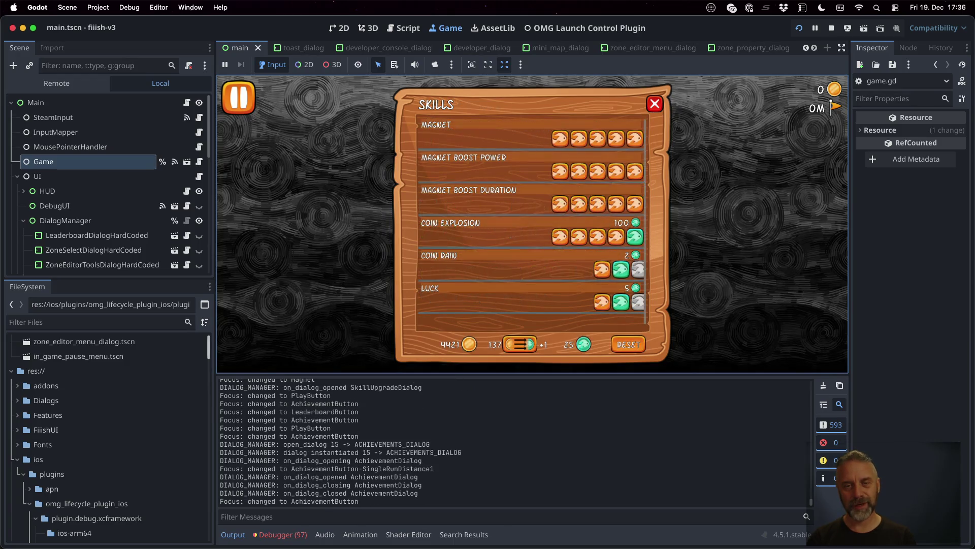
pyautogui.press('Up')
pyautogui.press('Down')
pyautogui.press('Up')
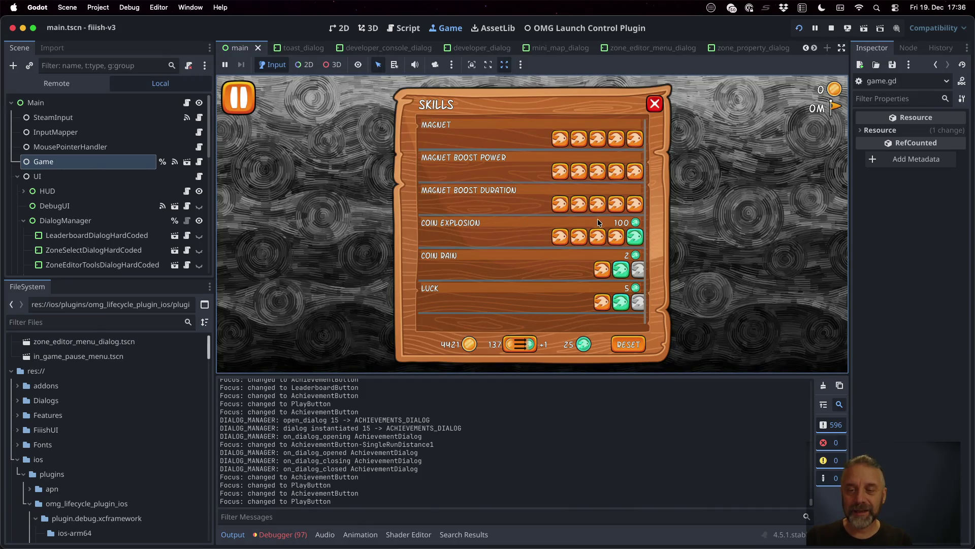
# Buy skill points (137→139) and step focus through Coin Rain and Coin Explosion rows
pyautogui.click(509, 342)
pyautogui.press('Up')
pyautogui.press('Up')
pyautogui.press('Up')
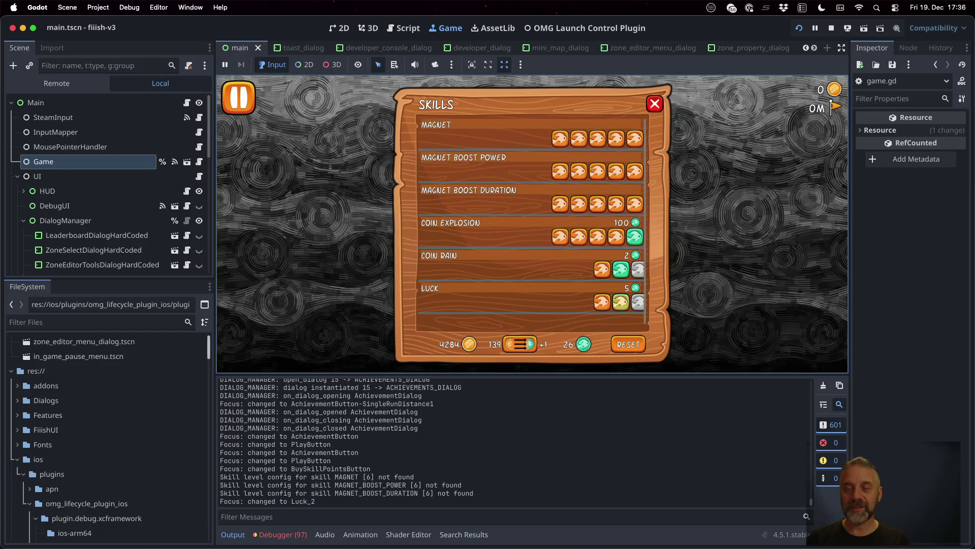
pyautogui.press('Down')
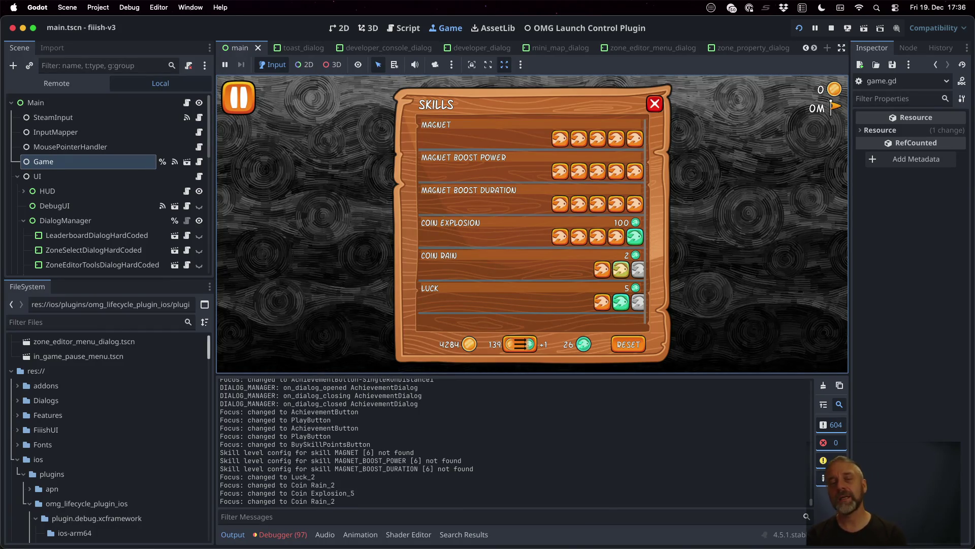
pyautogui.press('Up')
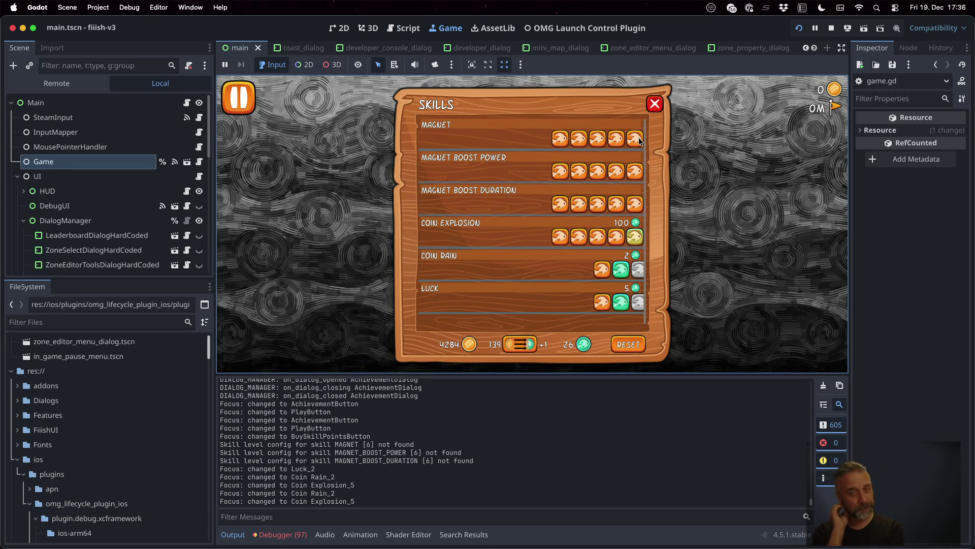
# Stop the game, close all open scripts, and bring up the quick file search
pyautogui.click(831, 29)
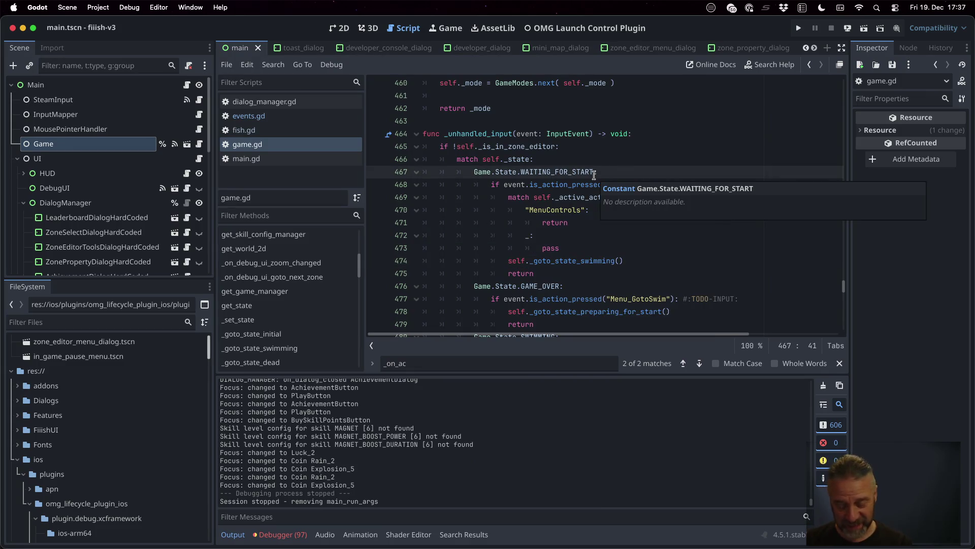
pyautogui.rightClick(323, 144)
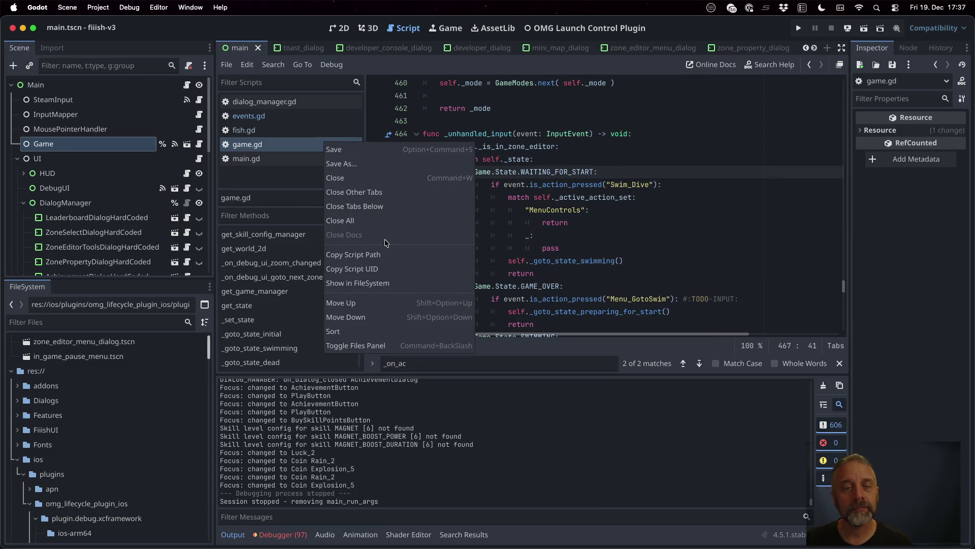
pyautogui.click(386, 217)
pyautogui.hotkey('shift', 'alt', 'o')
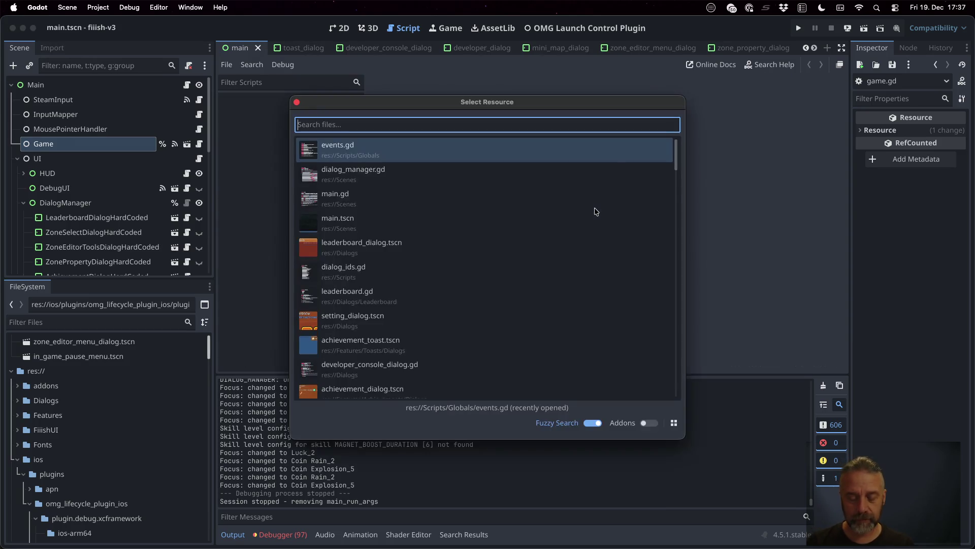
# Quick-open the result_dialog scene by searching 'resul dia' and view it in 2D
pyautogui.write('resul dia')
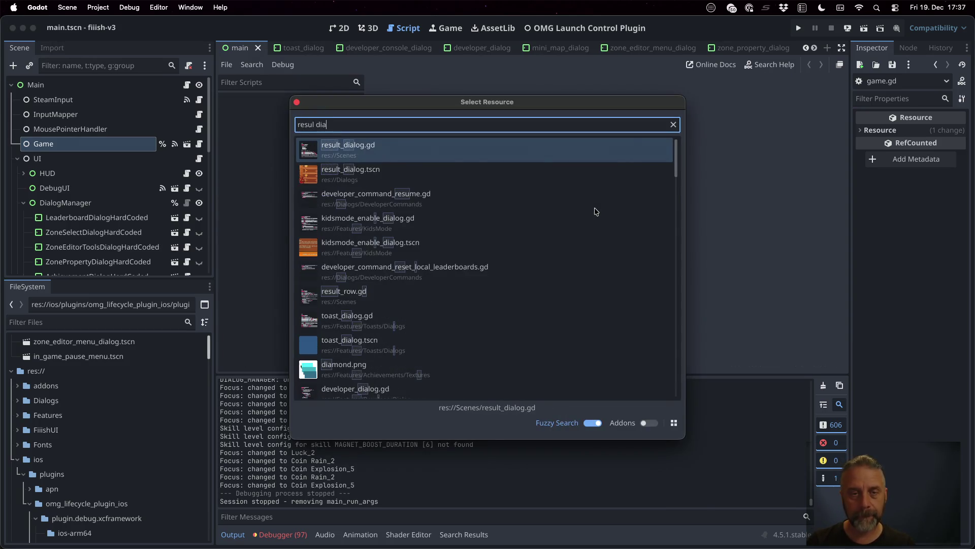
pyautogui.press('Down')
pyautogui.press('Return')
pyautogui.press('ctrl+super+1')
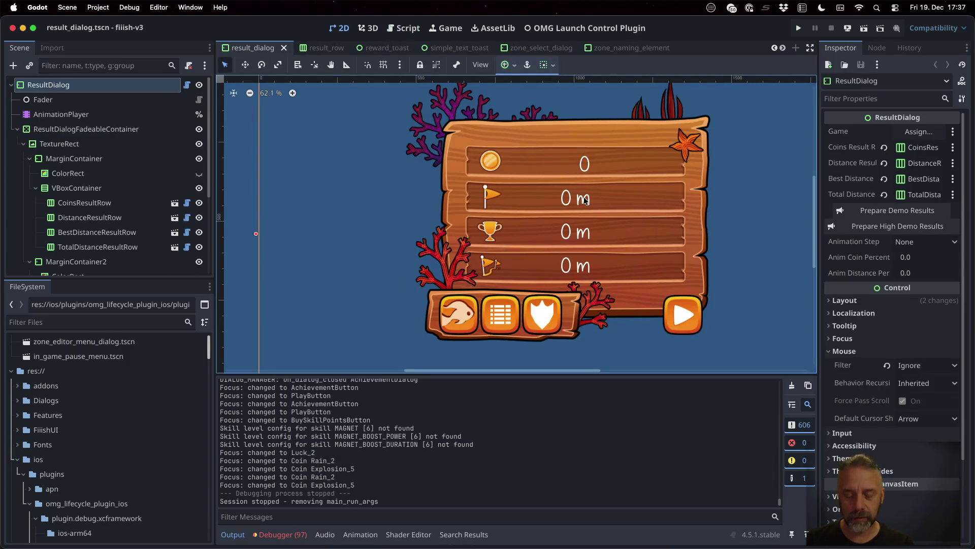
# Quick-open skill_upgrade_dialog.tscn via 'skill dial' and pan the SKILLS dialog into view
pyautogui.hotkey('alt', 'shift', 'o')
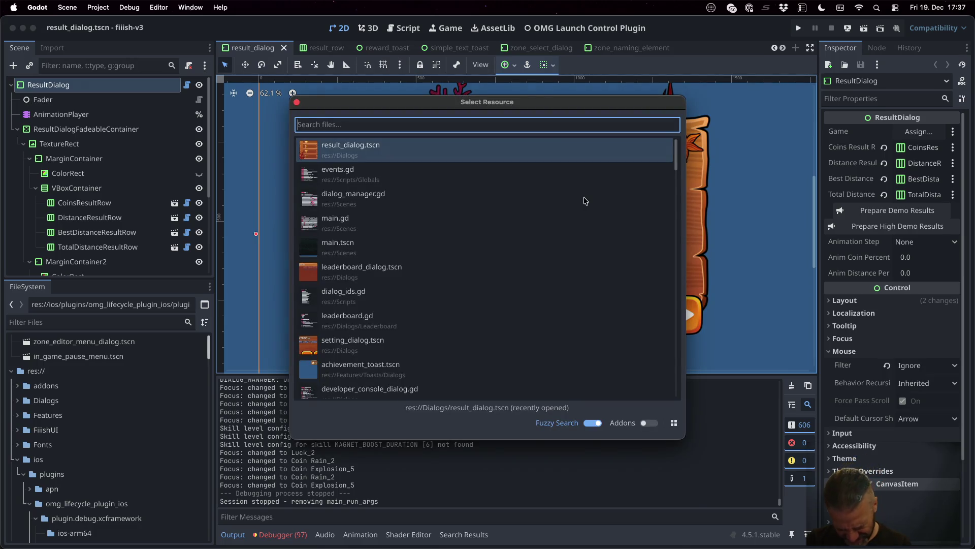
pyautogui.write('skill')
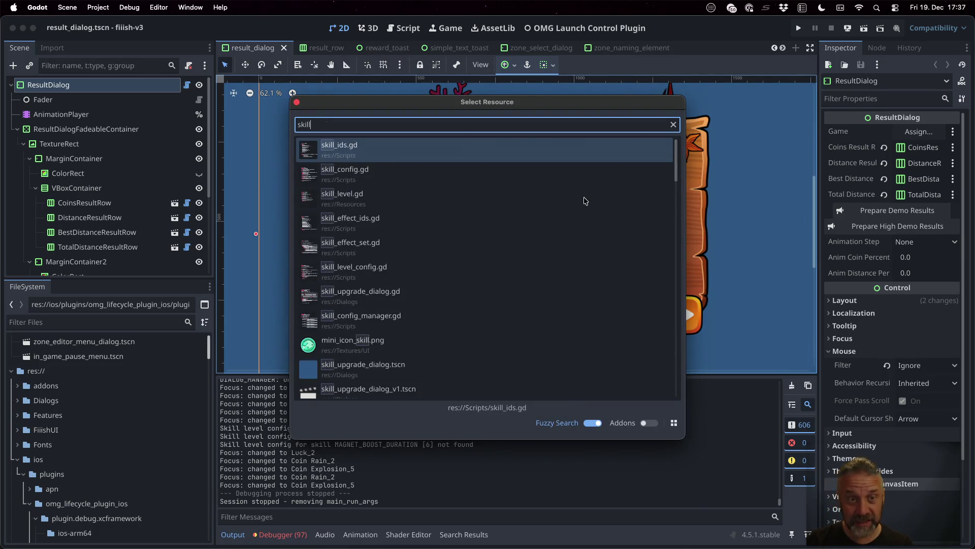
pyautogui.write(' dial')
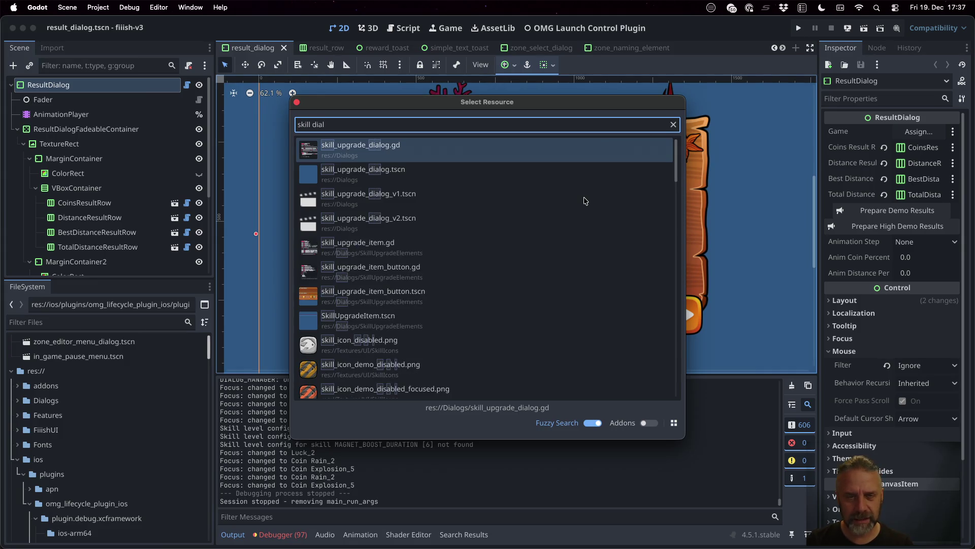
pyautogui.press('Down')
pyautogui.press('Return')
pyautogui.scroll(3, 754, 245)
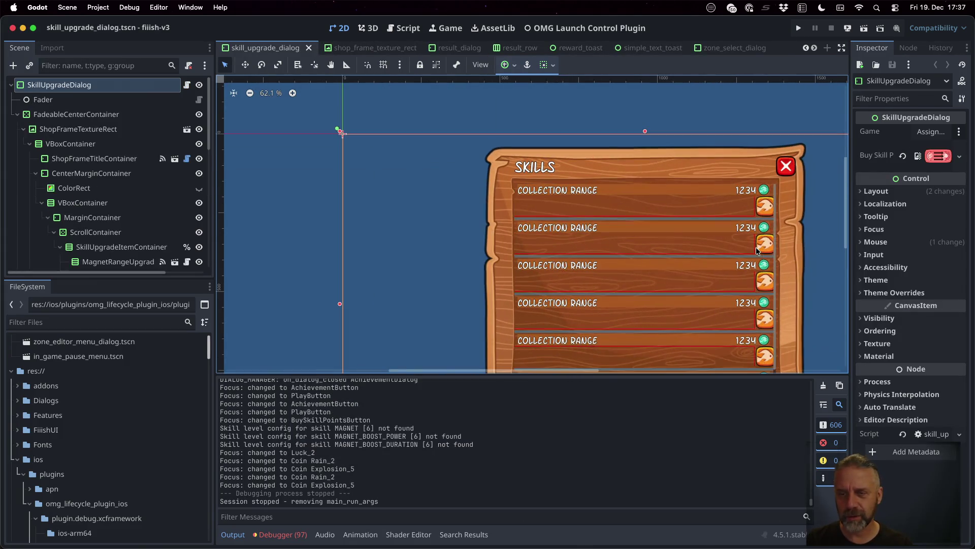
pyautogui.moveTo(761, 264); pyautogui.dragTo(637, 205)
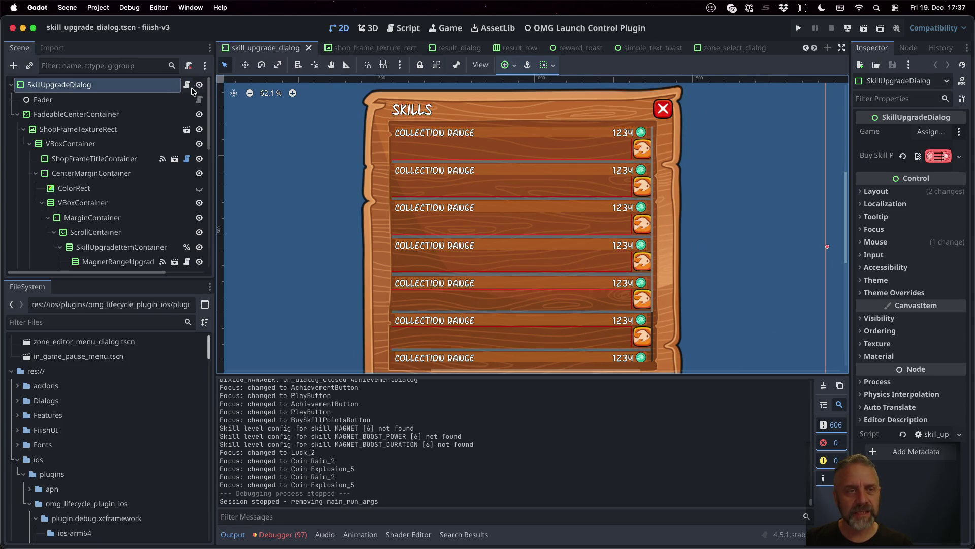
pyautogui.click(186, 84)
# Follow opening() into _focus_last_focused_skill and set a breakpoint on line 89
pyautogui.scroll(20, 579, 247)
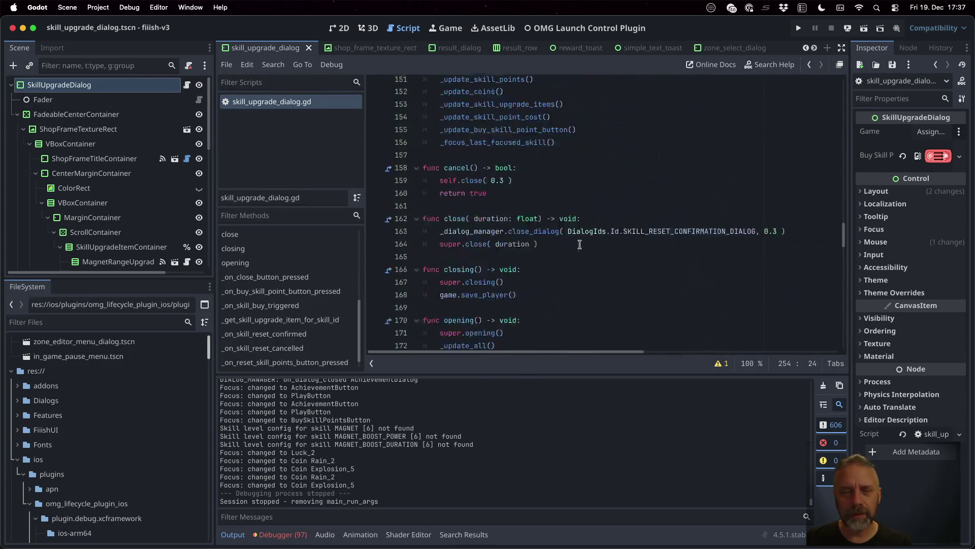
pyautogui.scroll(1, 325, 282)
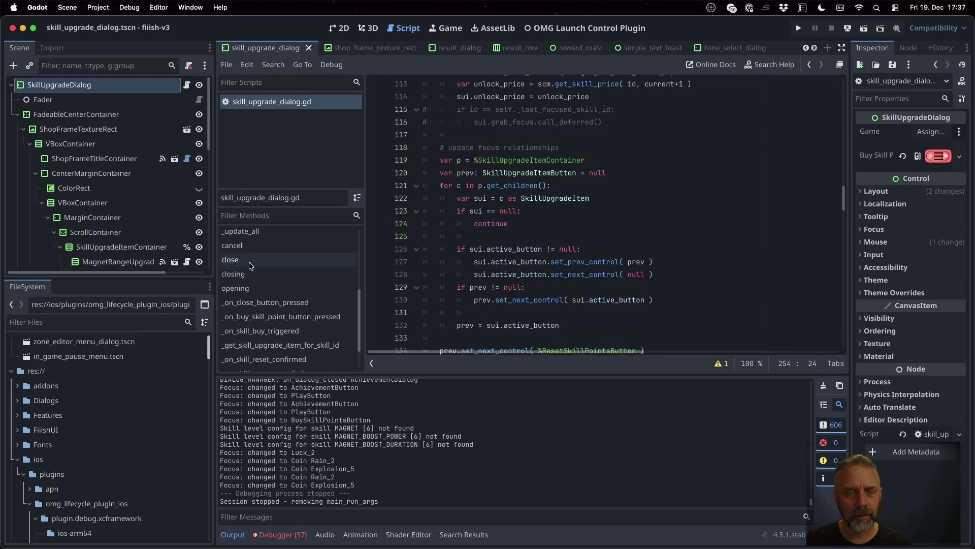
pyautogui.click(255, 287)
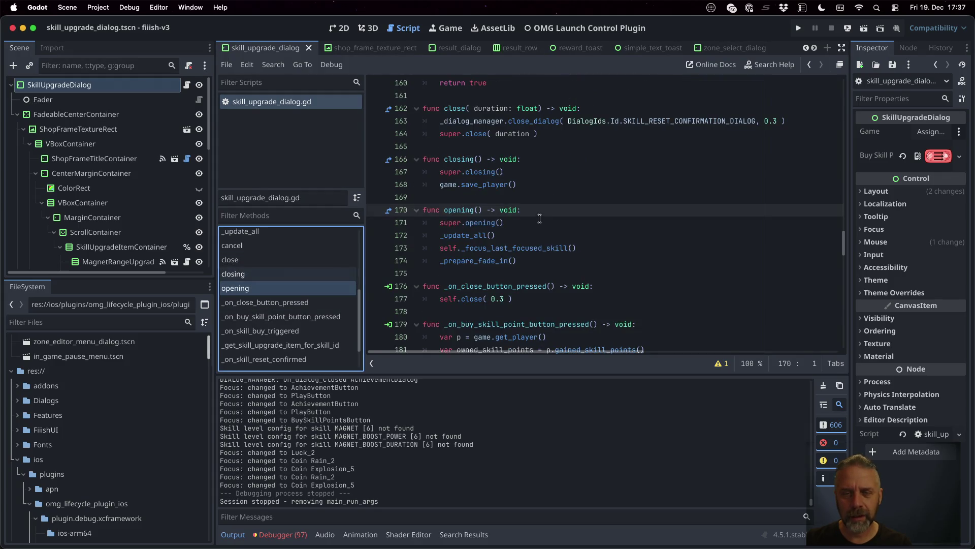
pyautogui.click(508, 248)
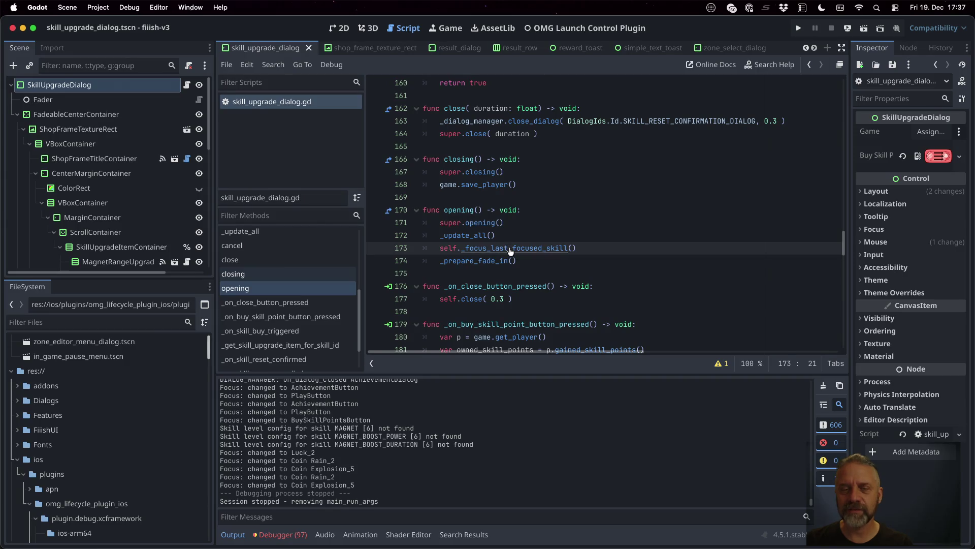
pyautogui.keyDown('super'); pyautogui.click(509, 248); pyautogui.keyUp('super')
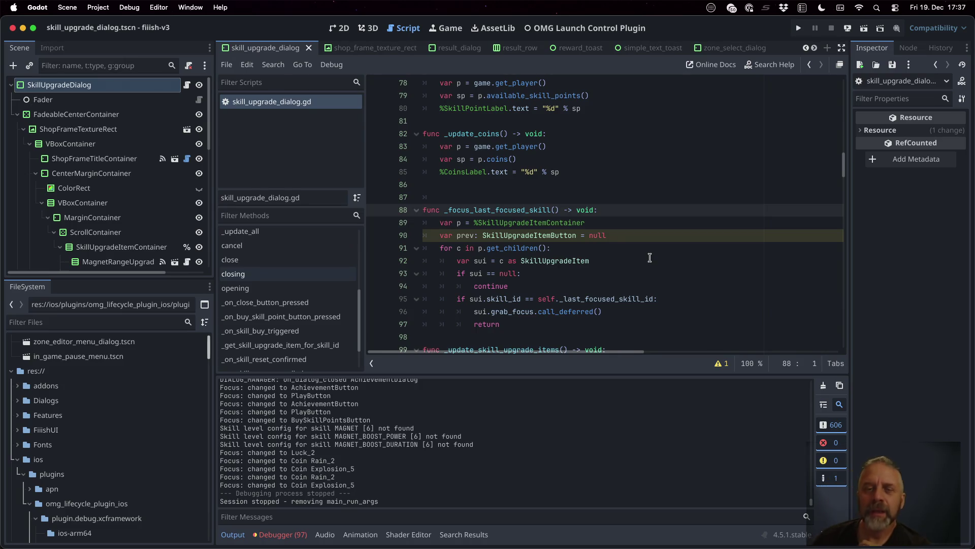
pyautogui.doubleClick(624, 298)
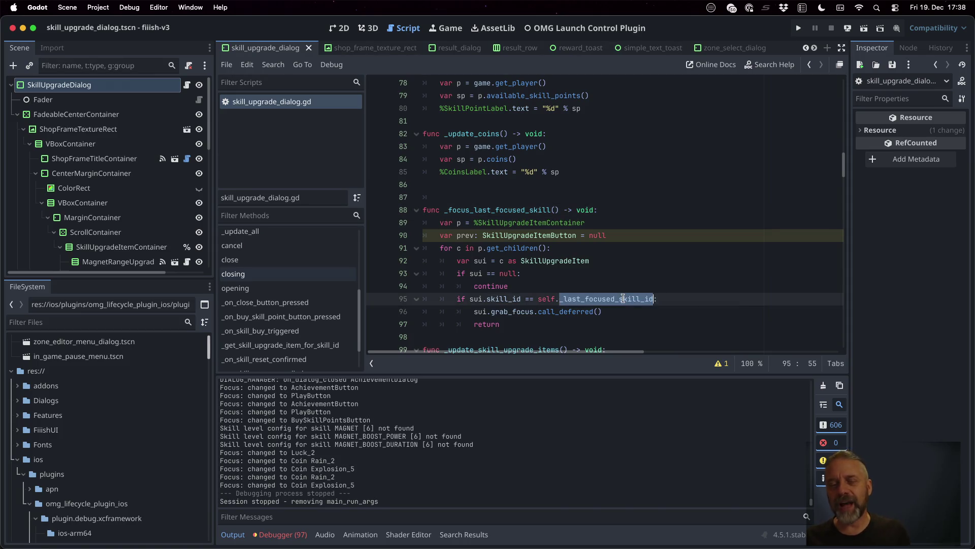
pyautogui.click(376, 223)
# Run the game and open the skill upgrade dialog to hit the line 89 breakpoint
pyautogui.click(803, 29)
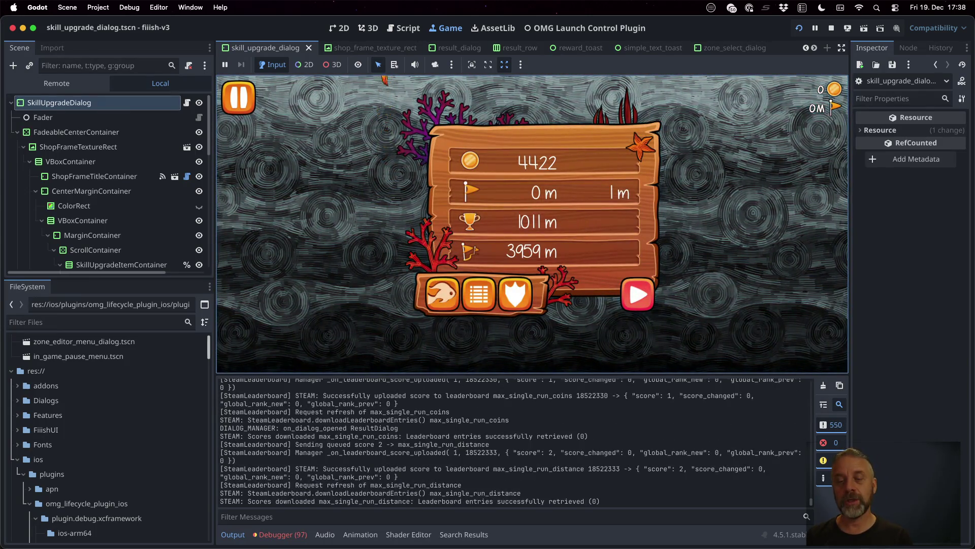
pyautogui.press('Left')
pyautogui.press('Left')
pyautogui.press('Left')
pyautogui.press('Return')
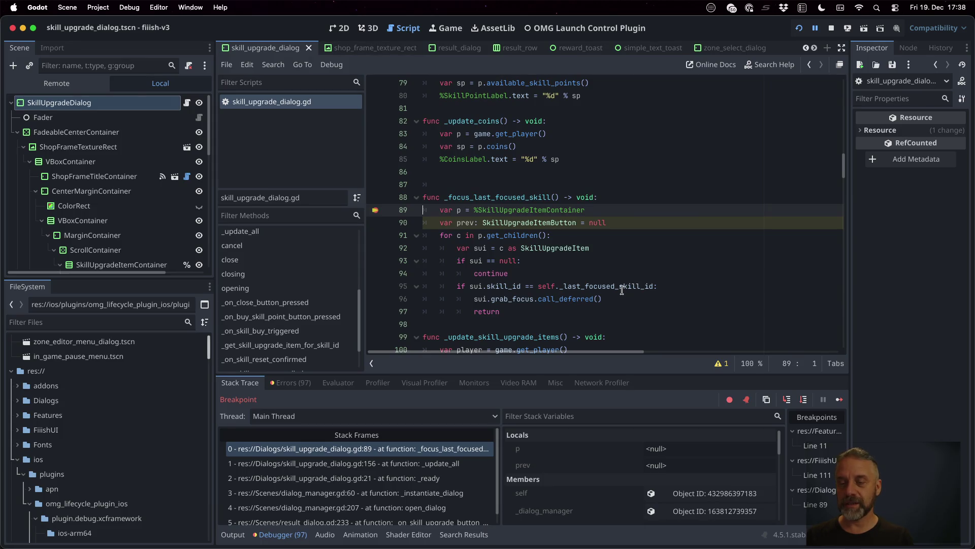
pyautogui.moveTo(623, 286)
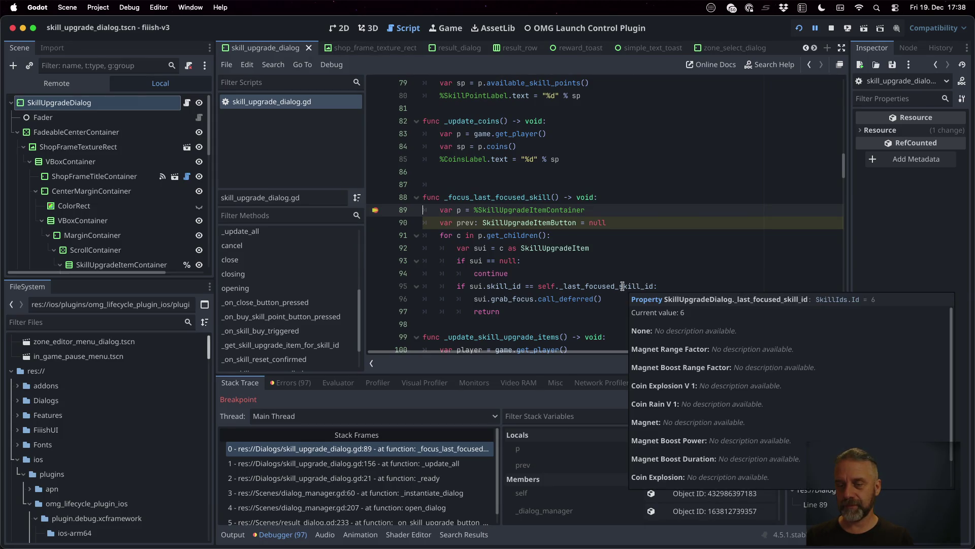
pyautogui.click(628, 250)
pyautogui.scroll(-1, 700, 484)
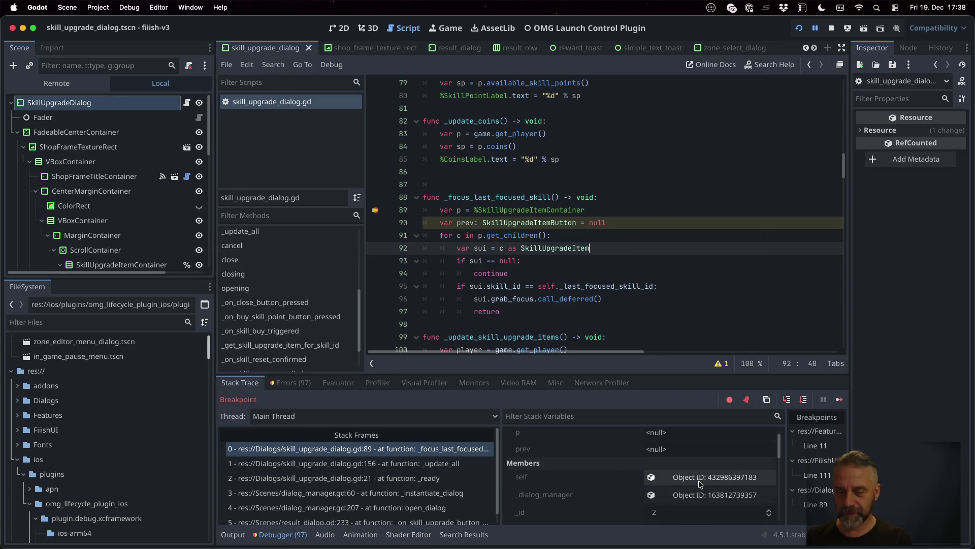
pyautogui.scroll(-5, 700, 484)
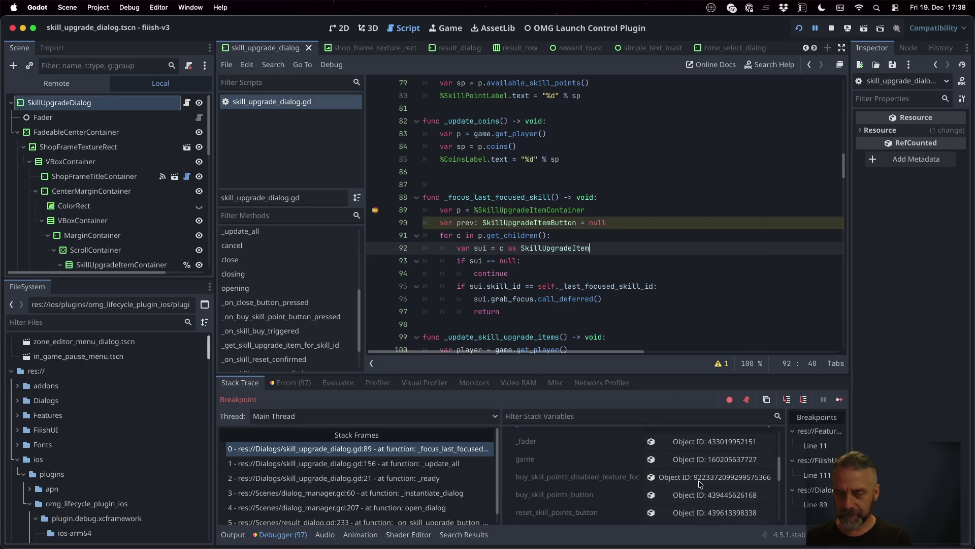
pyautogui.scroll(-3, 700, 484)
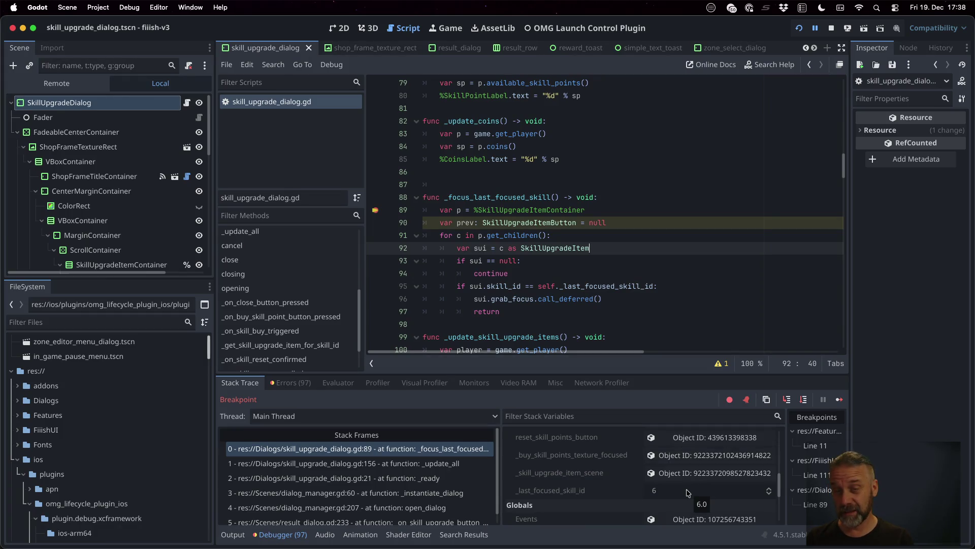
# Trace _last_focused_skill_id (6) to the SkillIds enum's MAGNET, then view the running game
pyautogui.click(609, 287)
pyautogui.keyDown('ctrl'); pyautogui.click(610, 293); pyautogui.keyUp('ctrl')
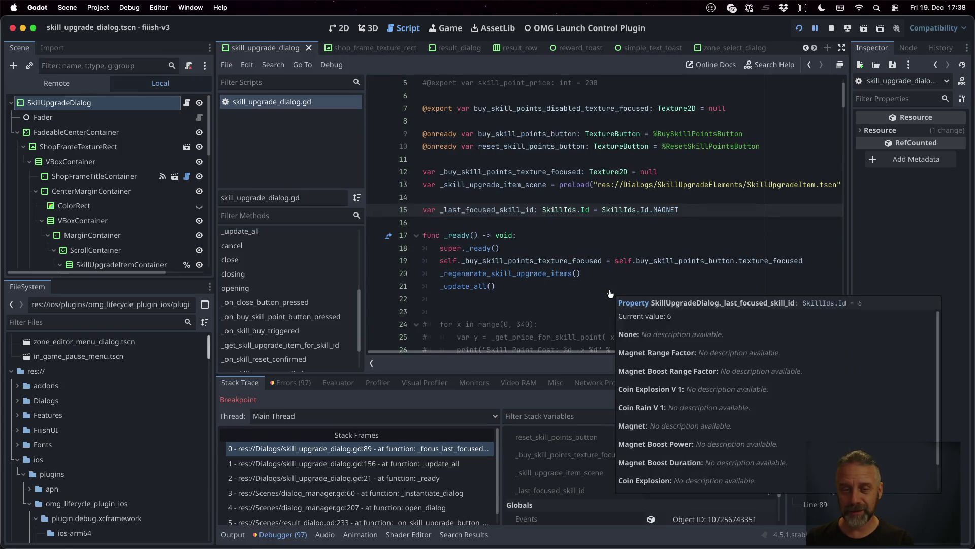
pyautogui.keyDown('ctrl'); pyautogui.click(673, 215); pyautogui.keyUp('ctrl')
pyautogui.scroll(2, 673, 215)
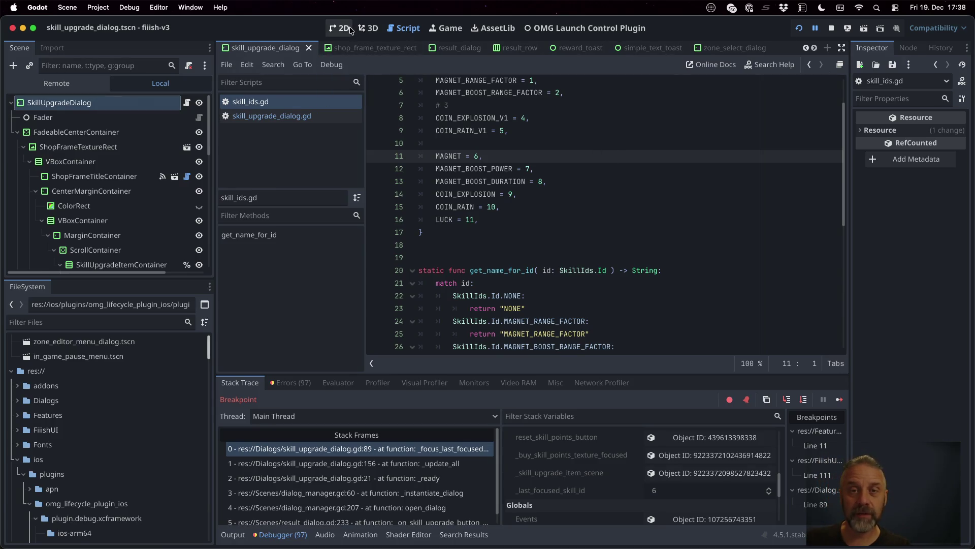
pyautogui.click(446, 28)
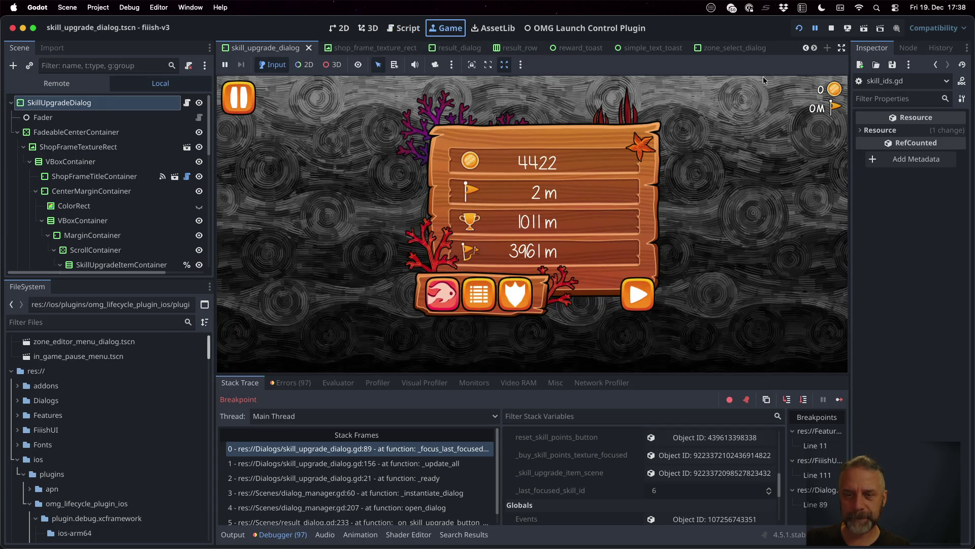
# Continue past the breakpoints, unpause to show the SKILLS dialog, check Output, and stop the game
pyautogui.click(843, 400)
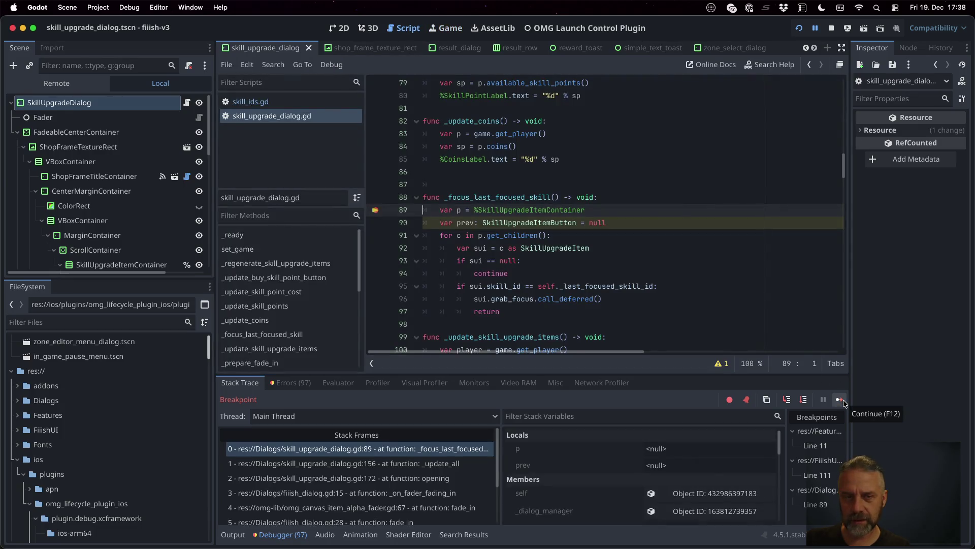
pyautogui.click(839, 400)
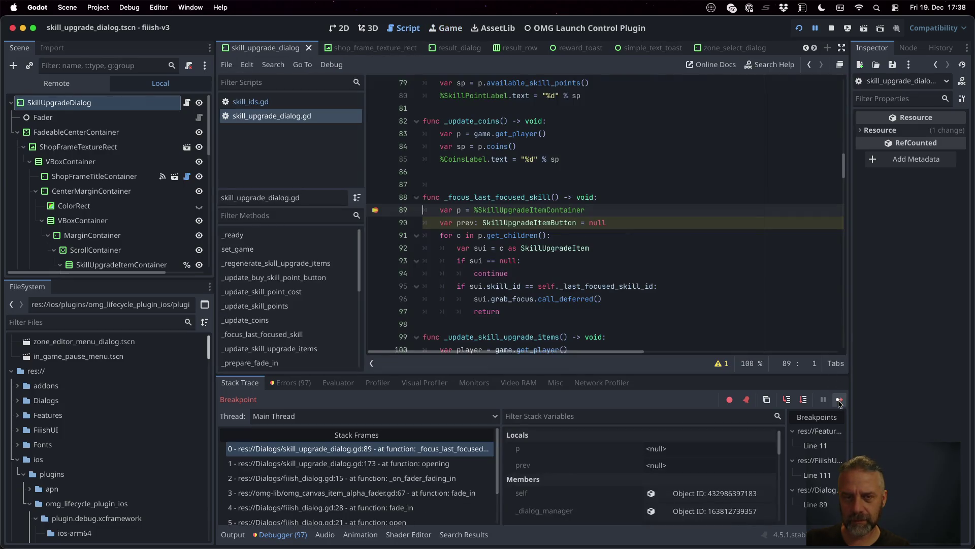
pyautogui.click(839, 400)
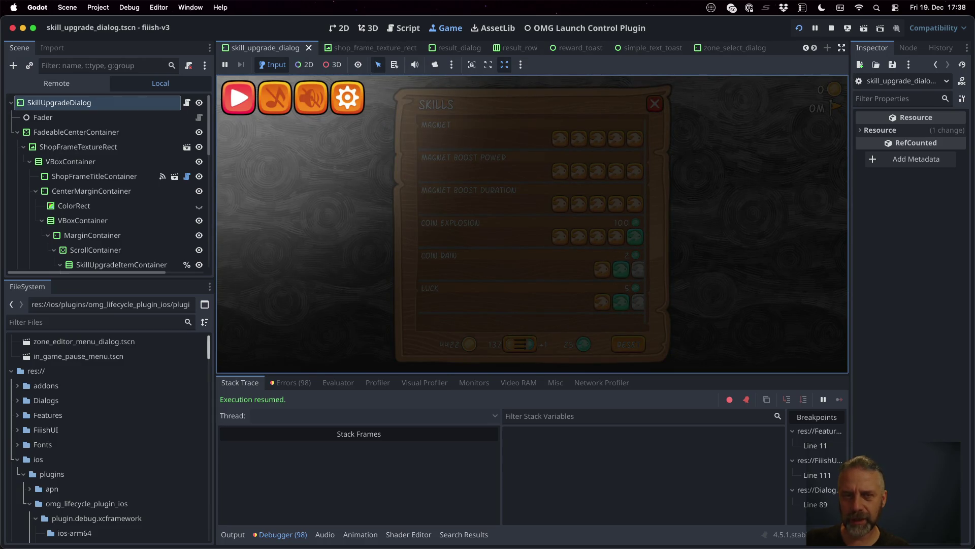
pyautogui.click(239, 97)
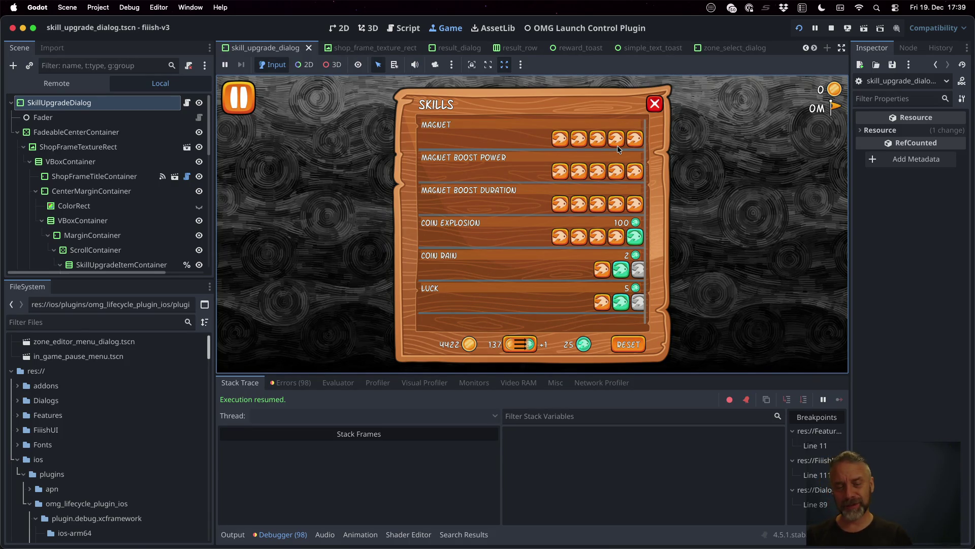
pyautogui.click(231, 534)
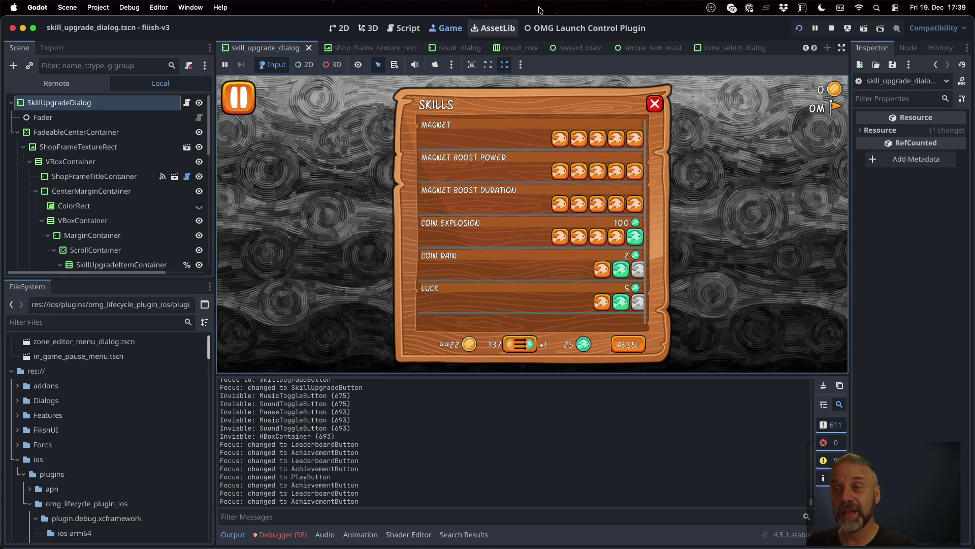
pyautogui.click(831, 28)
pyautogui.click(701, 222)
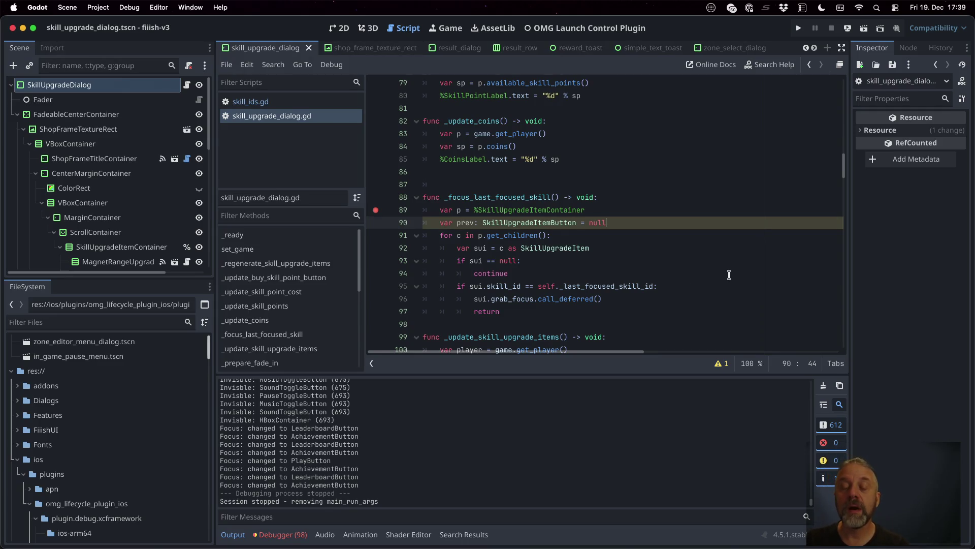
# Open skill_upgrade_item.gd and review its exported current and maximum variables
pyautogui.keyDown('super'); pyautogui.click(553, 248); pyautogui.keyUp('super')
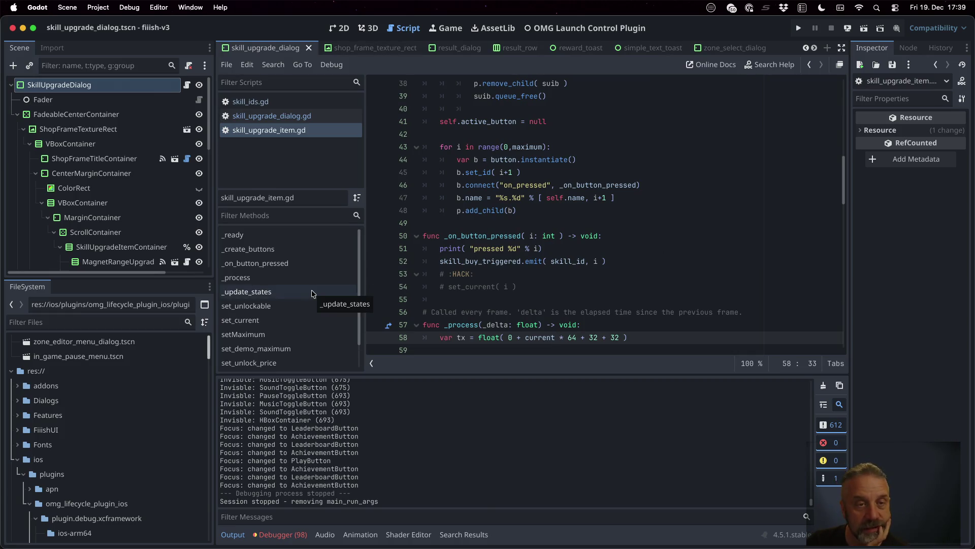
pyautogui.click(295, 132)
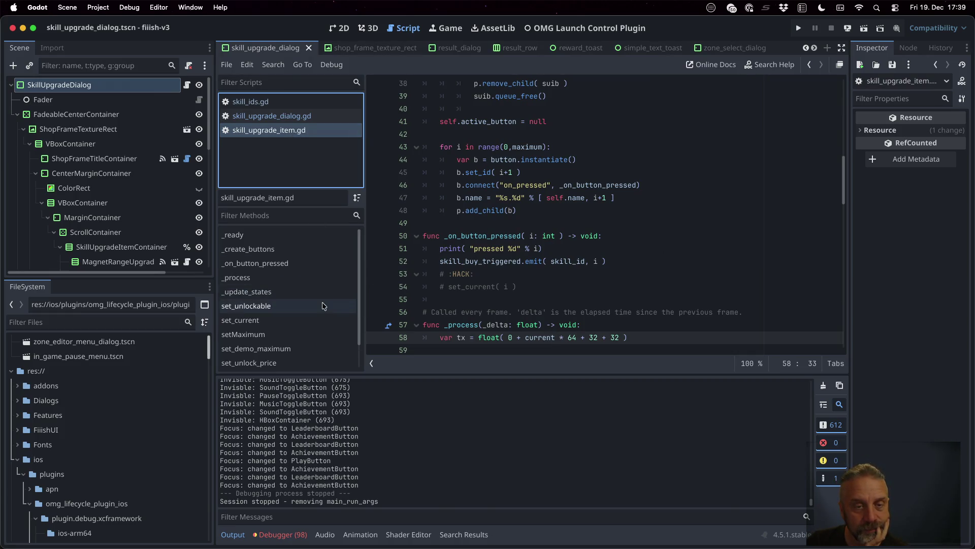
pyautogui.click(306, 235)
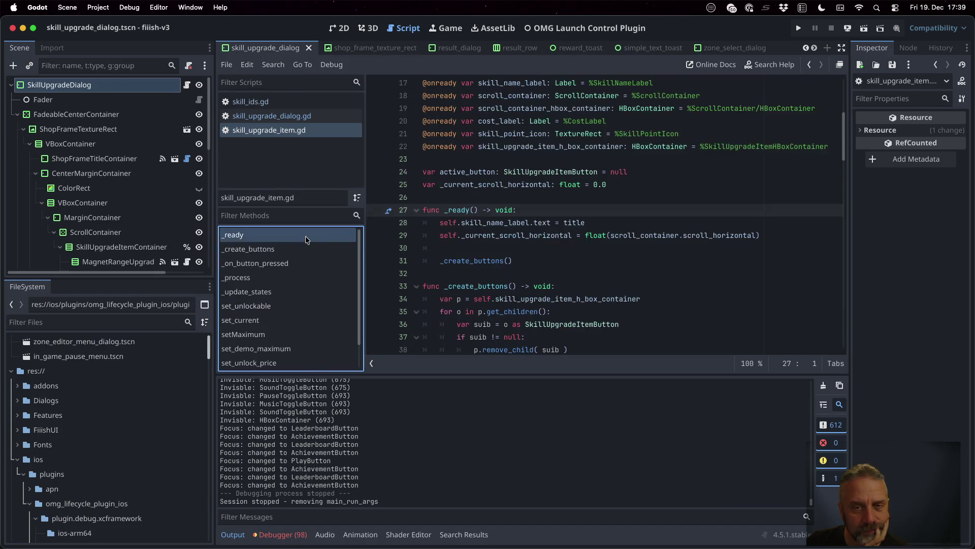
pyautogui.scroll(5, 588, 290)
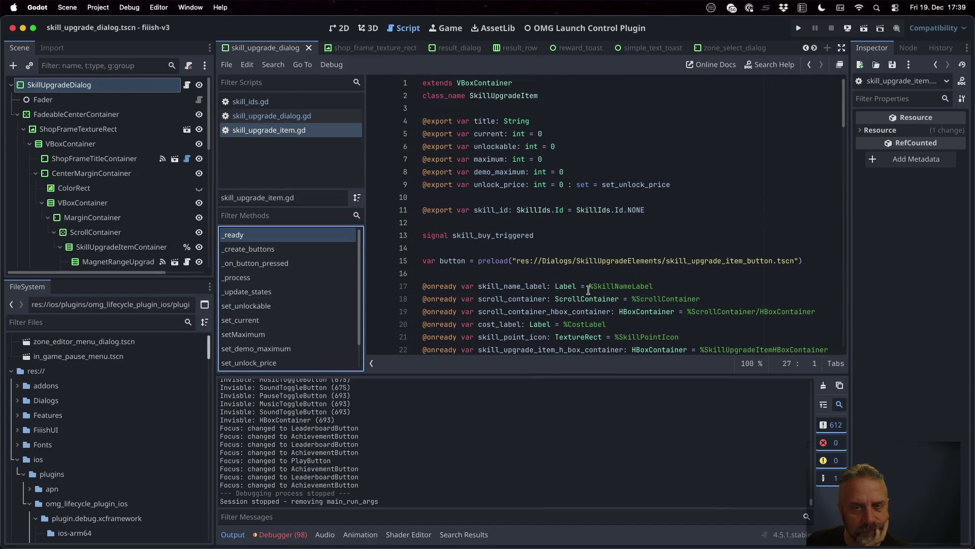
pyautogui.doubleClick(498, 134)
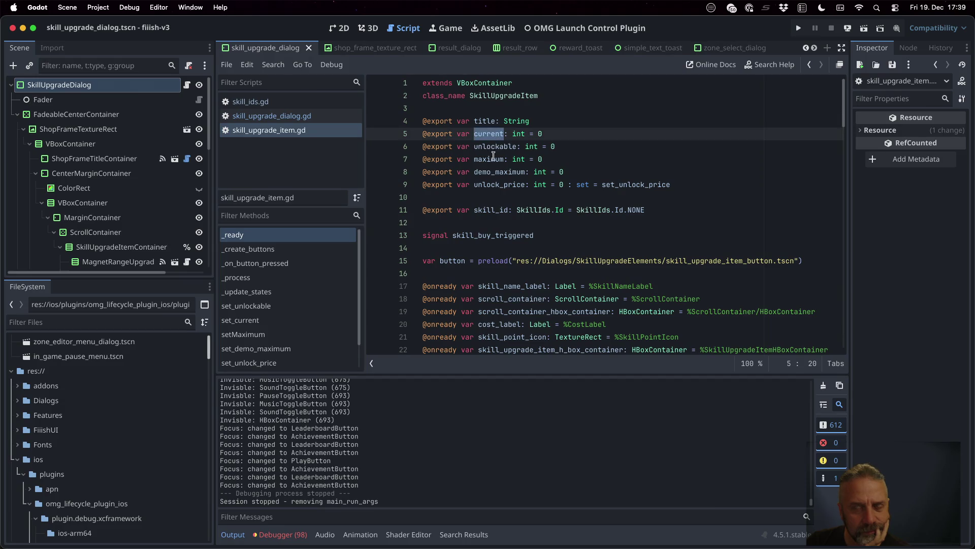
pyautogui.click(493, 151)
pyautogui.doubleClick(489, 135)
pyautogui.click(489, 148)
pyautogui.doubleClick(490, 159)
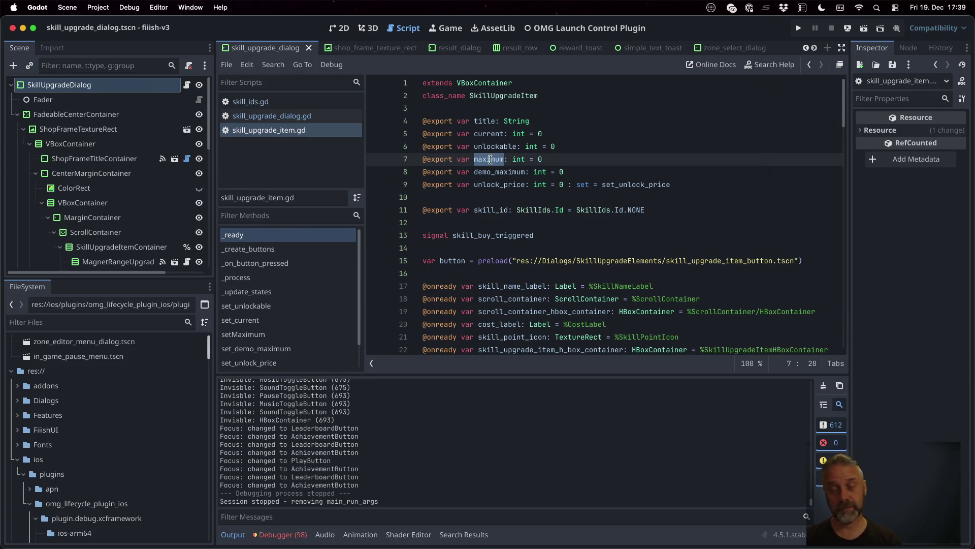
pyautogui.scroll(-7, 533, 165)
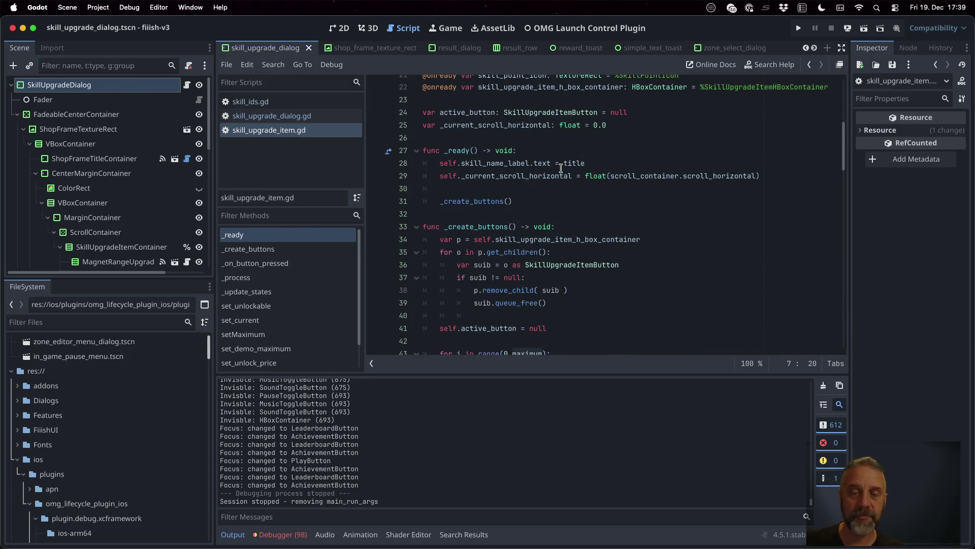
pyautogui.scroll(-7, 560, 168)
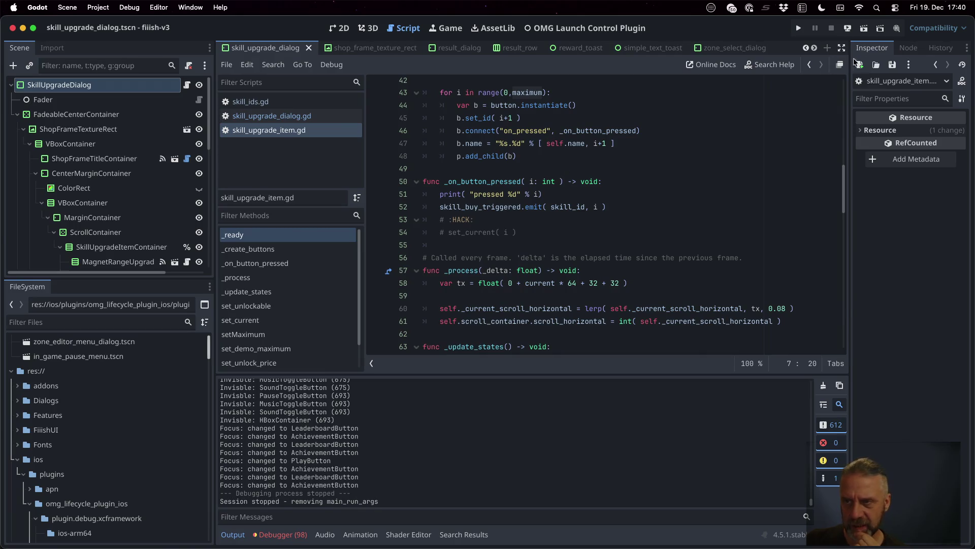
# Show the SkillUpgradeDialog node's signals in the Node dock
pyautogui.click(908, 48)
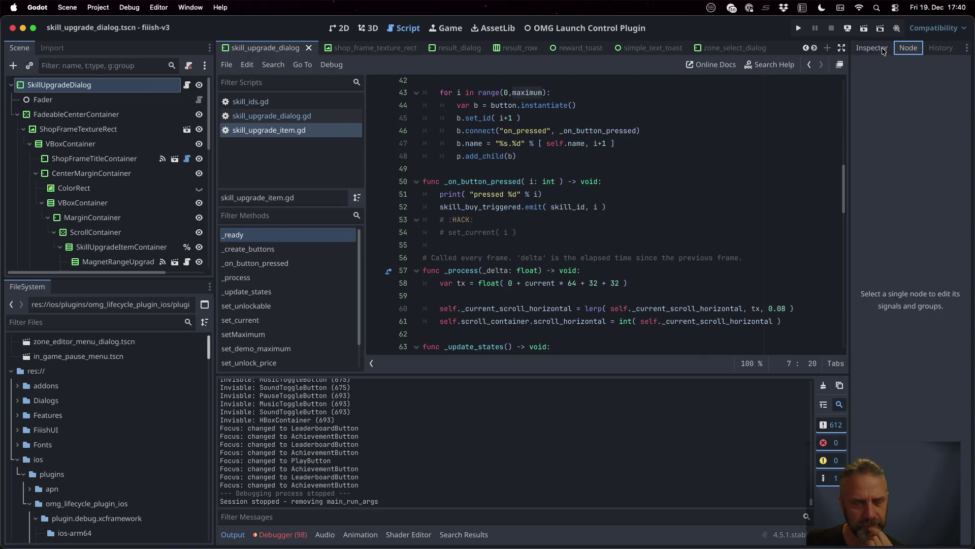
pyautogui.doubleClick(94, 85)
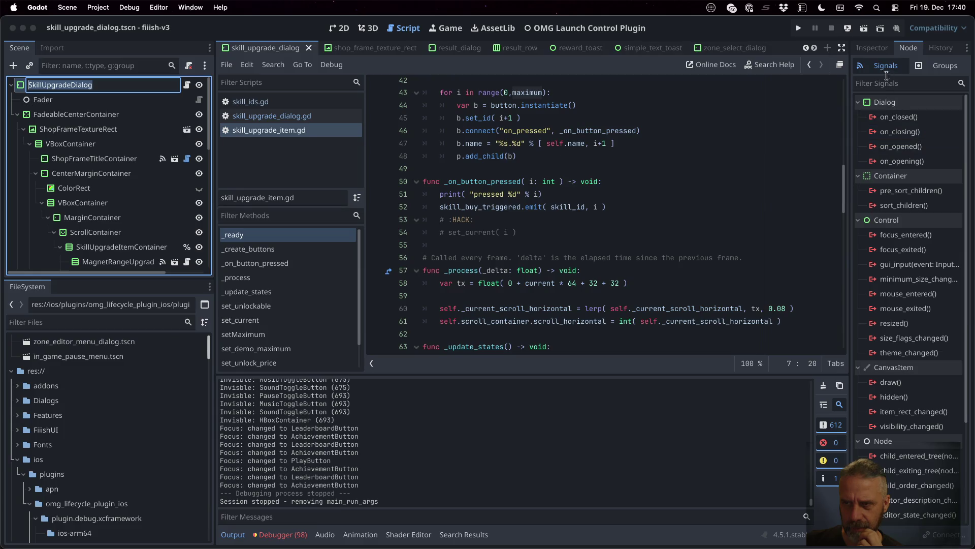
pyautogui.click(586, 197)
pyautogui.scroll(-7, 586, 197)
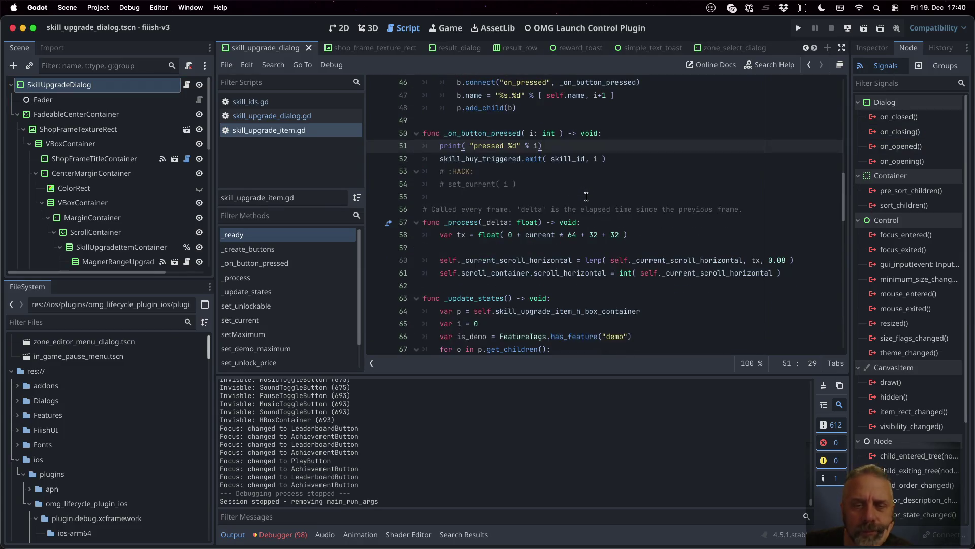
# Open skill_upgrade_dialog.gd and inspect the skill-id focus check in _focus_last_focused_skill
pyautogui.click(294, 116)
pyautogui.doubleClick(553, 298)
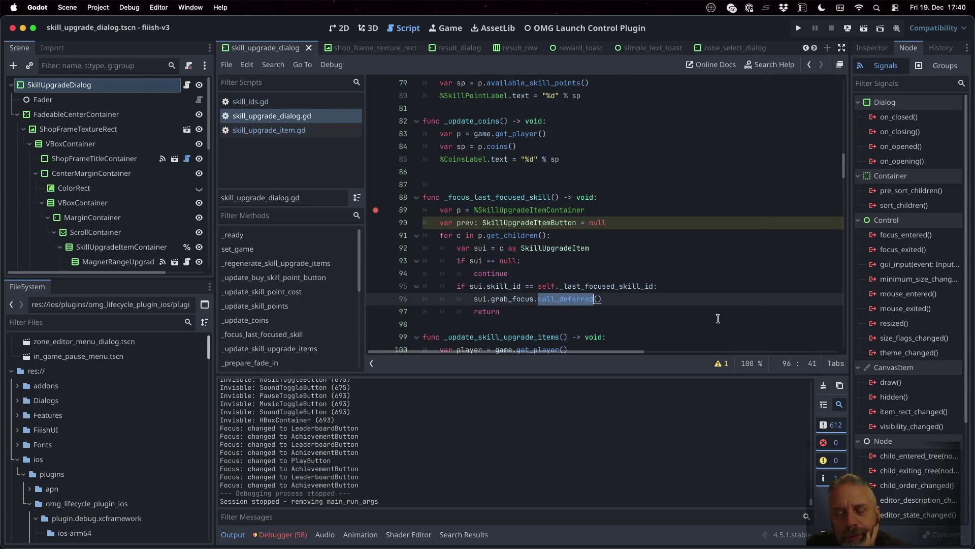
pyautogui.click(488, 285)
pyautogui.doubleClick(488, 285)
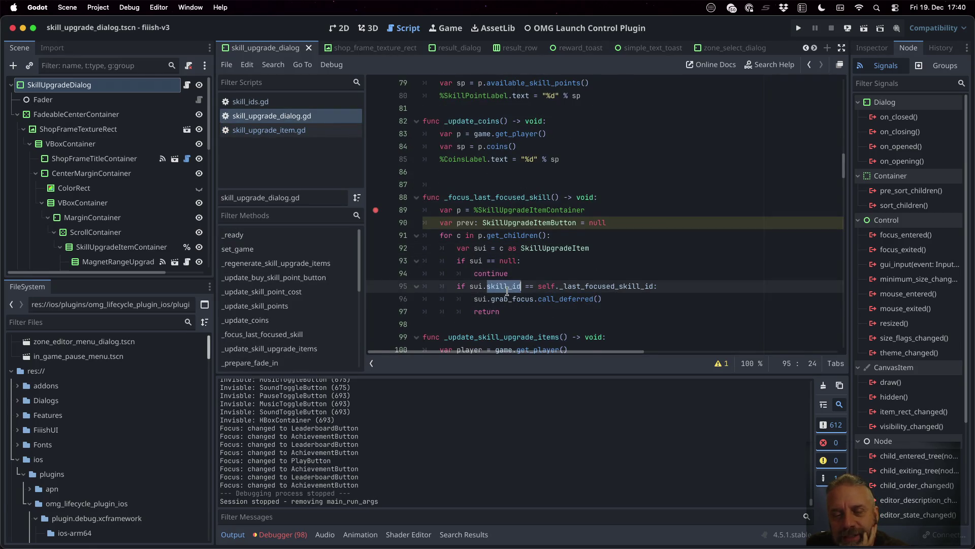
pyautogui.doubleClick(563, 248)
pyautogui.moveTo(613, 280)
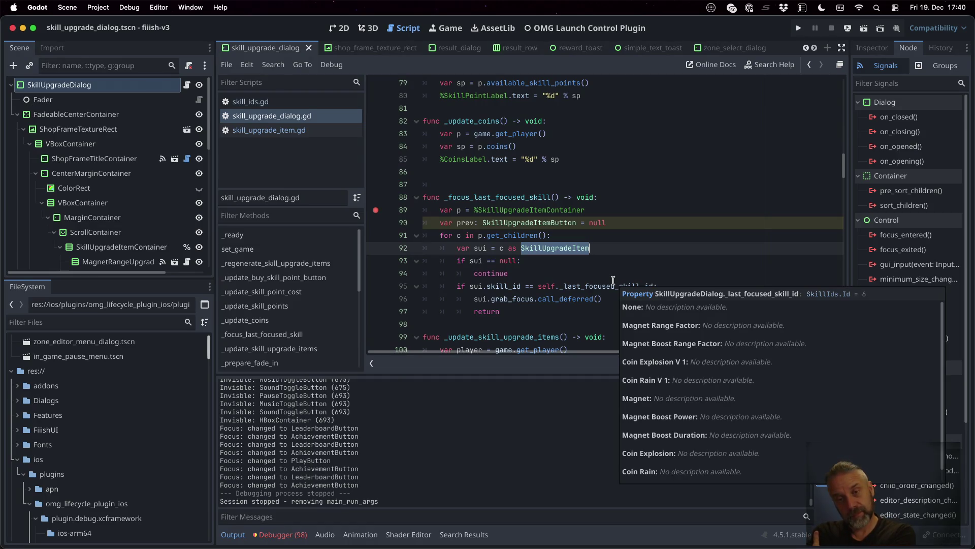
pyautogui.click(632, 324)
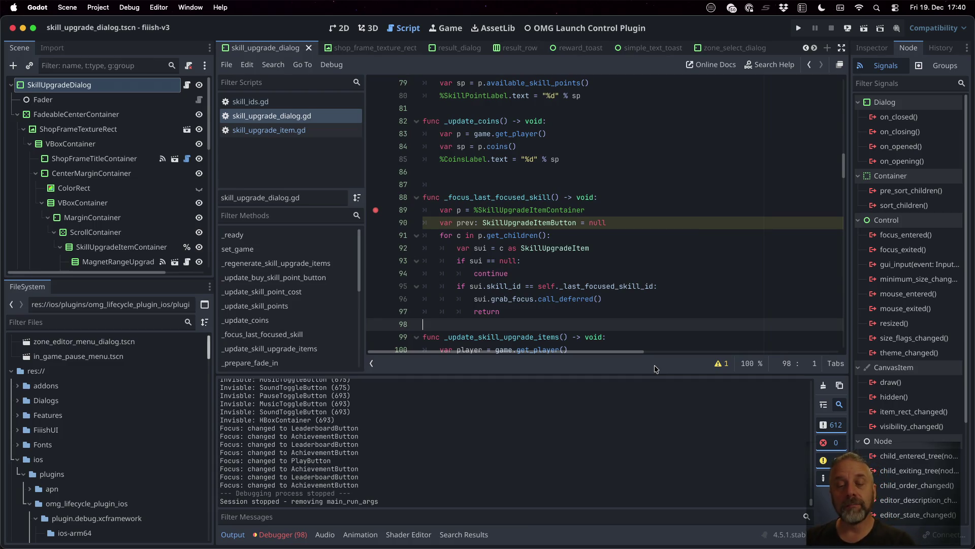
# Comment out lines 95–97 with Ctrl+K and add a blank line 99
pyautogui.press('Up')
pyautogui.press('Up')
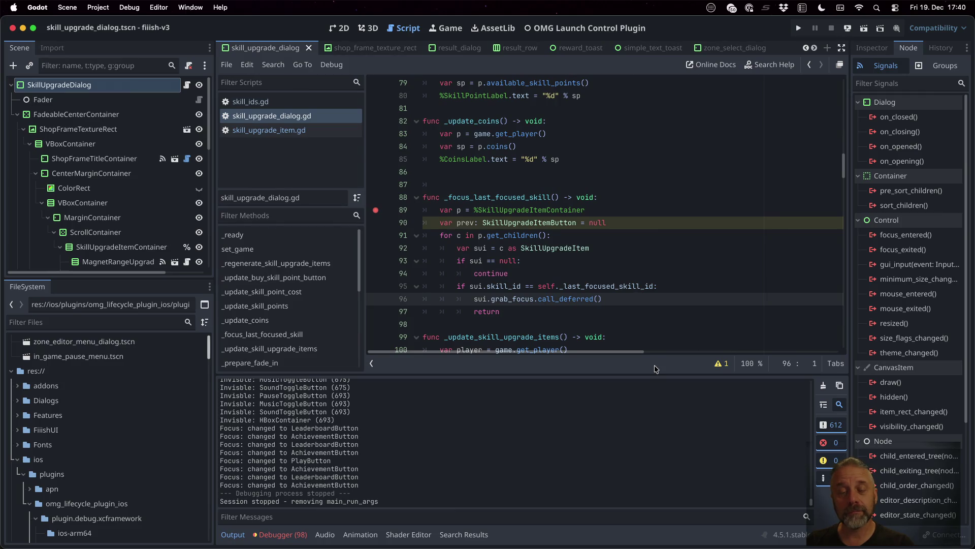
pyautogui.press('Up')
pyautogui.hotkey('ctrl', 'k')
pyautogui.press('Down')
pyautogui.hotkey('ctrl', 'k')
pyautogui.press('Down')
pyautogui.hotkey('ctrl', 'k')
pyautogui.press('Down')
pyautogui.press('Return')
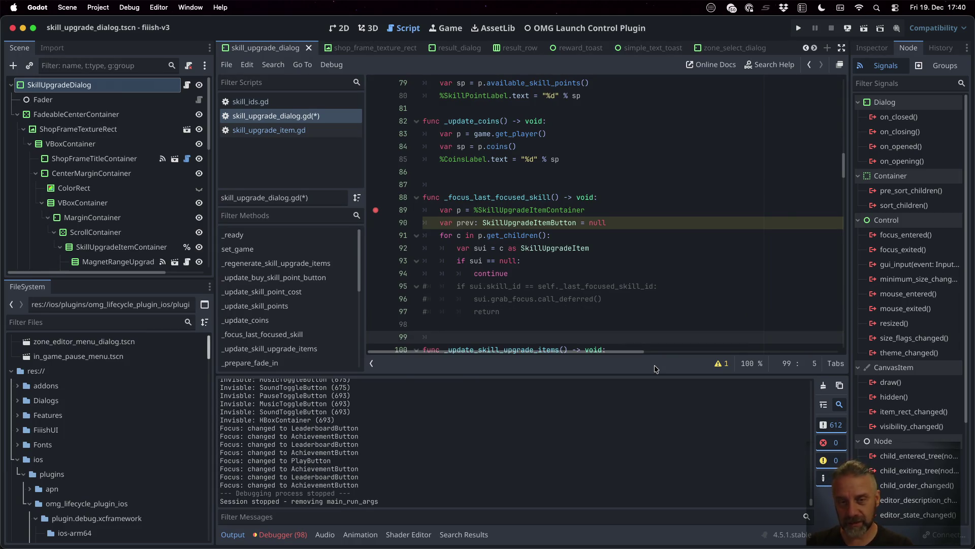
pyautogui.press('Up')
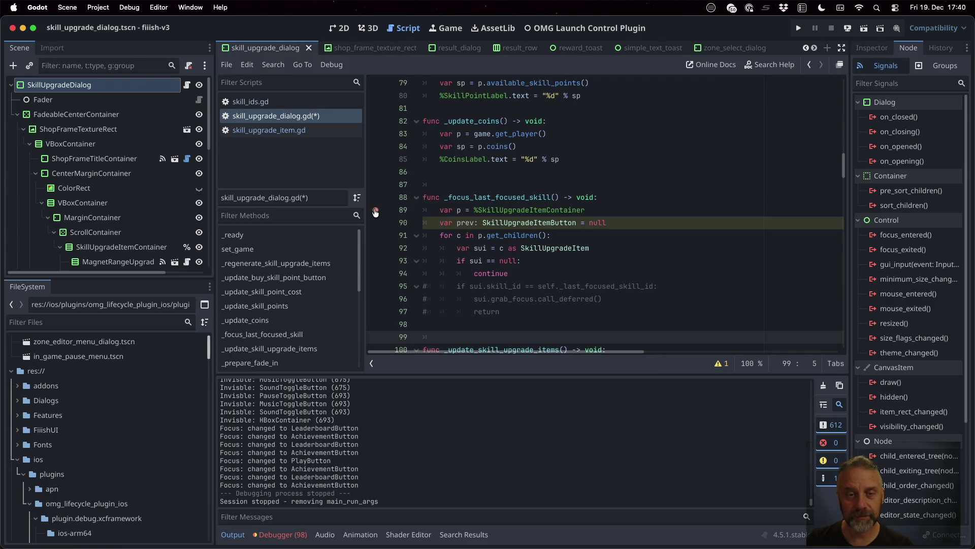
# Remove the line 89 breakpoint and return to the 2D view
pyautogui.keyDown('shift'); pyautogui.click(376, 213); pyautogui.keyUp('shift')
pyautogui.click(472, 338)
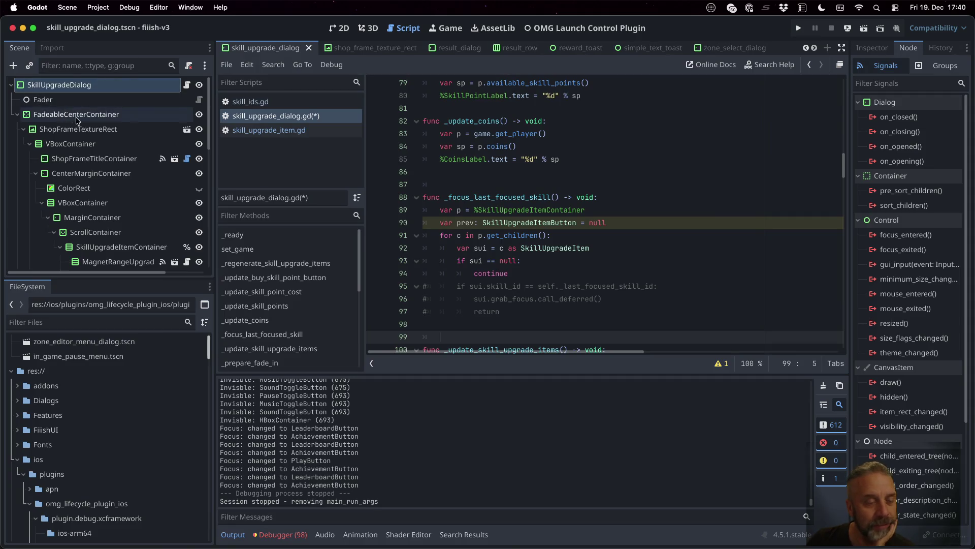
pyautogui.click(339, 28)
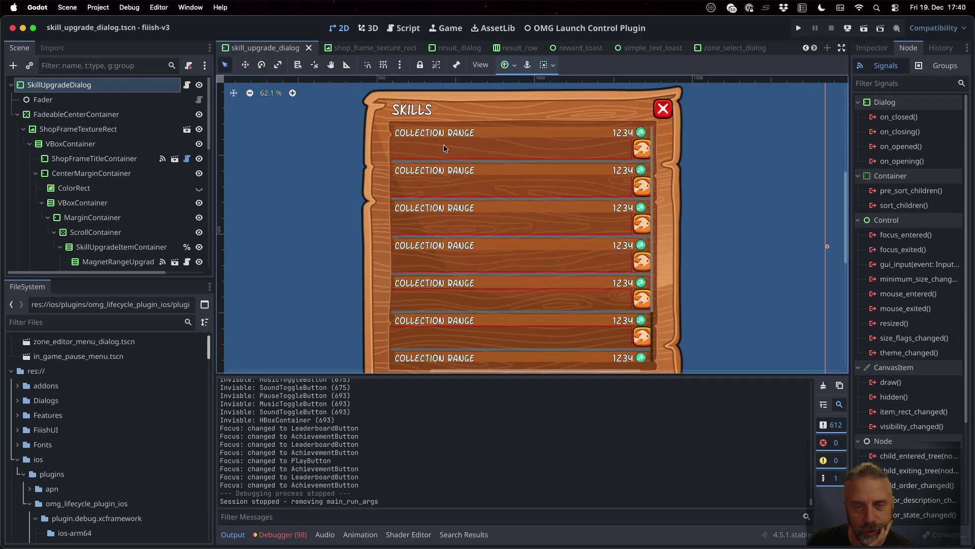
# Select the BuySkillPointsButton in the SKILLS dialog footer on the canvas
pyautogui.scroll(1, 597, 285)
pyautogui.scroll(-5, 599, 284)
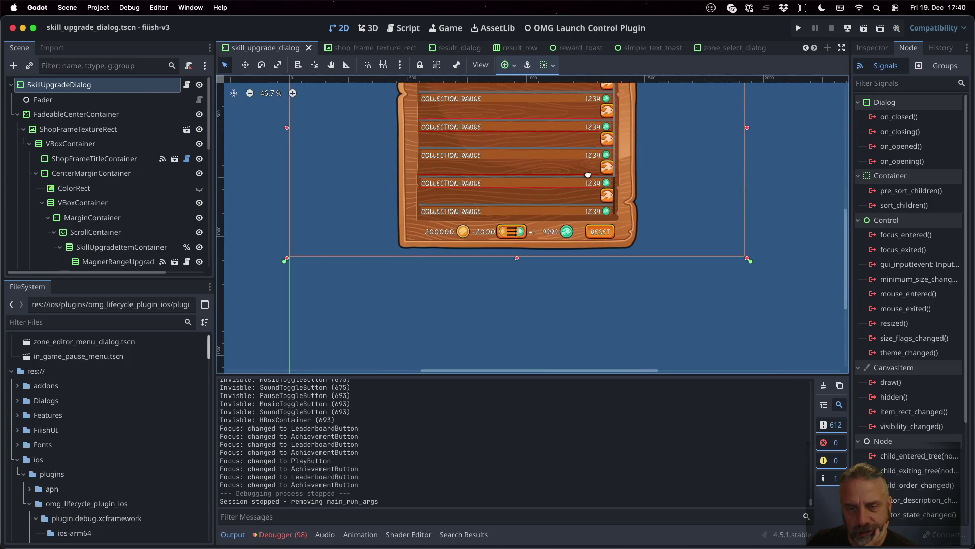
pyautogui.click(509, 231)
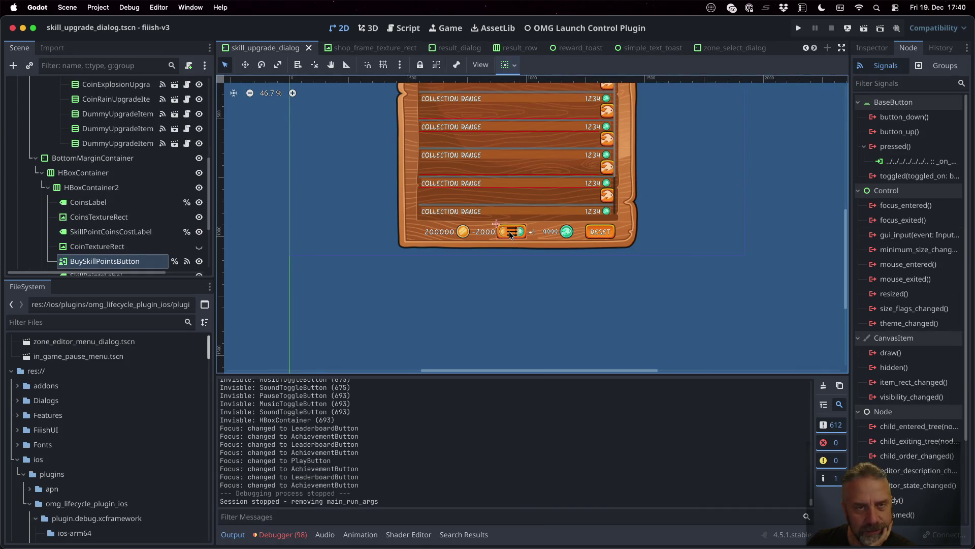
# Highlight buy_skill_points_button in skill_upgrade_dialog.gd to review its uses
pyautogui.click(393, 28)
pyautogui.scroll(15, 596, 301)
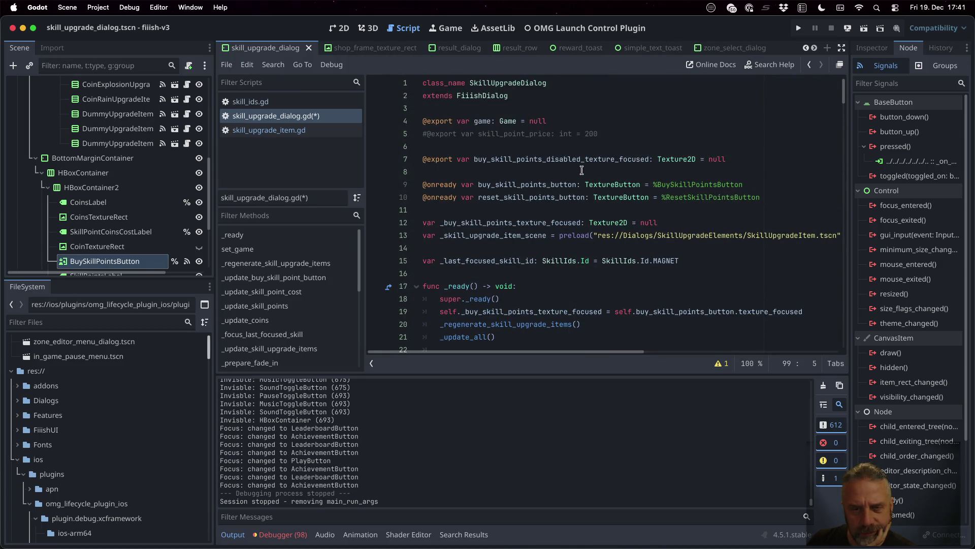
pyautogui.doubleClick(518, 184)
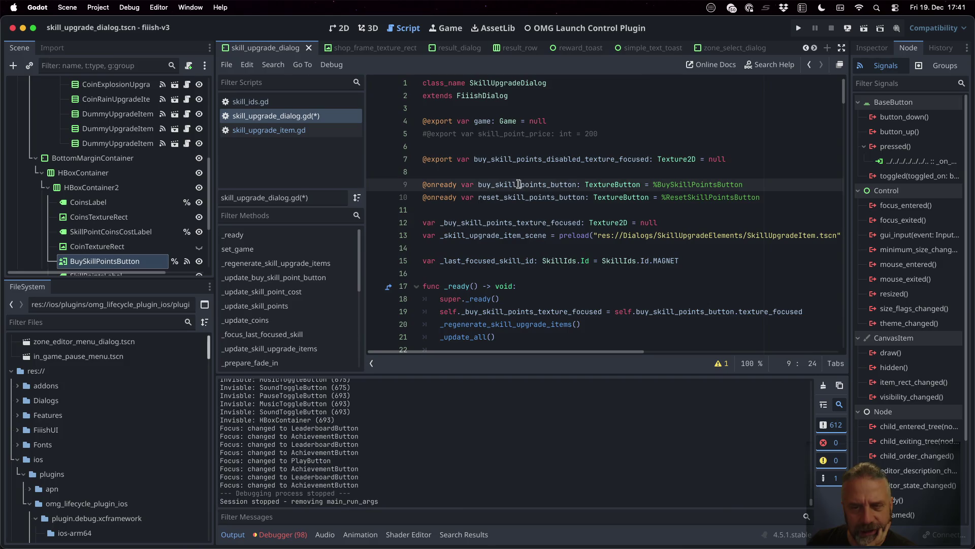
pyautogui.scroll(-3, 560, 222)
pyautogui.scroll(-20, 560, 223)
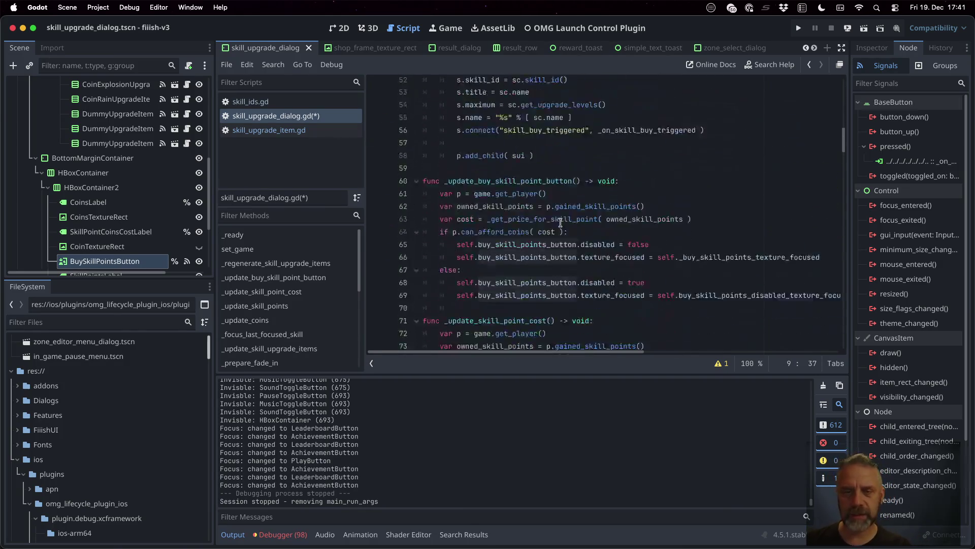
pyautogui.scroll(-20, 560, 222)
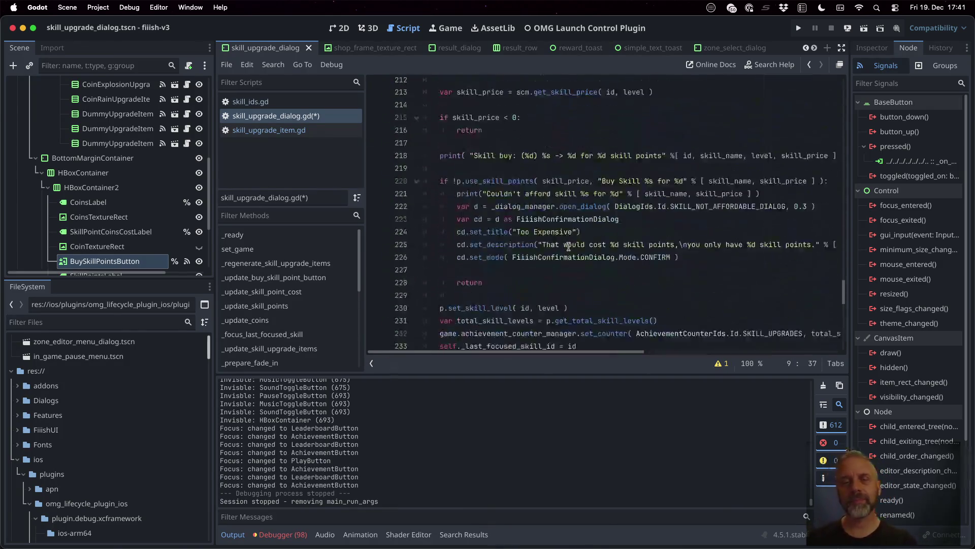
pyautogui.scroll(18, 569, 246)
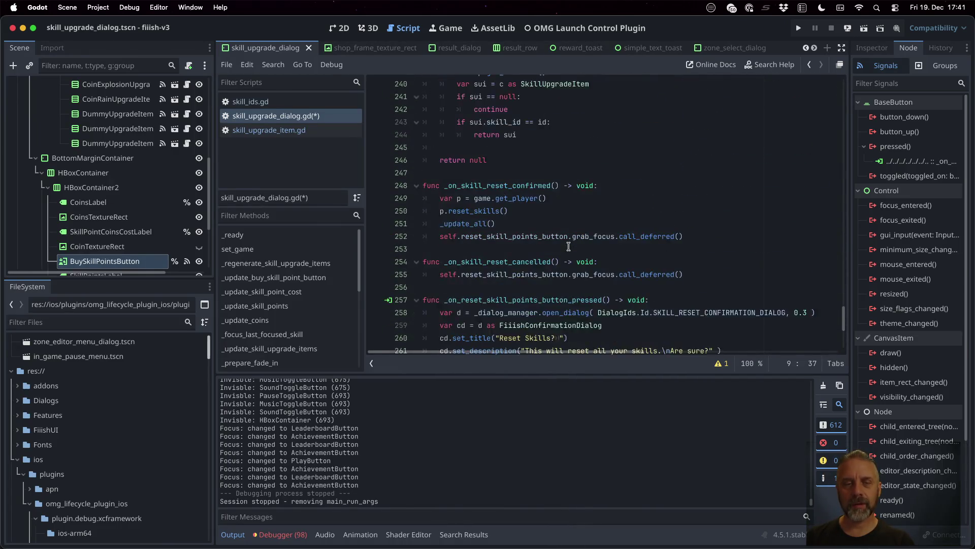
pyautogui.scroll(1, 569, 247)
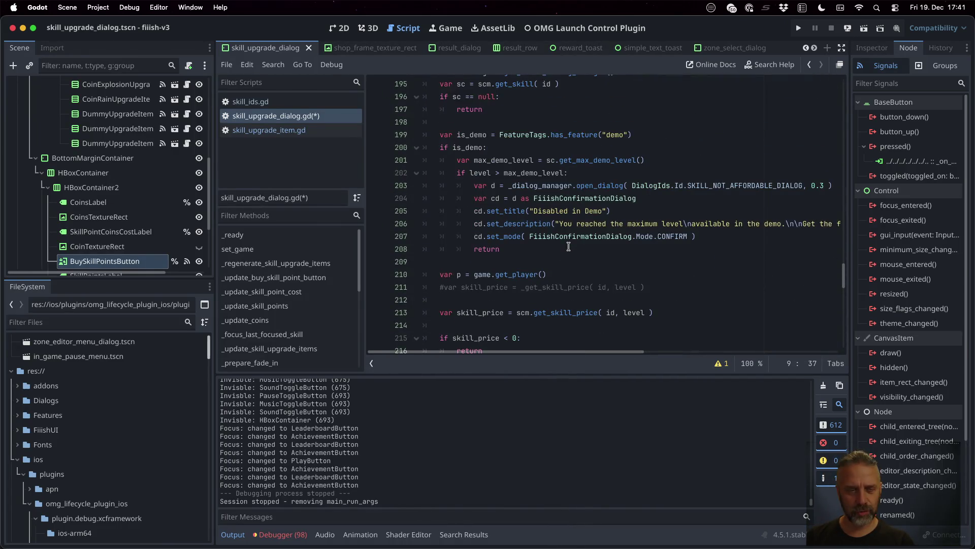
# On empty line 98 of _focus_last_focused_skill, start typing self.buy_skill_points_button.grab_f
pyautogui.click(320, 334)
pyautogui.scroll(-1, 505, 314)
pyautogui.click(505, 323)
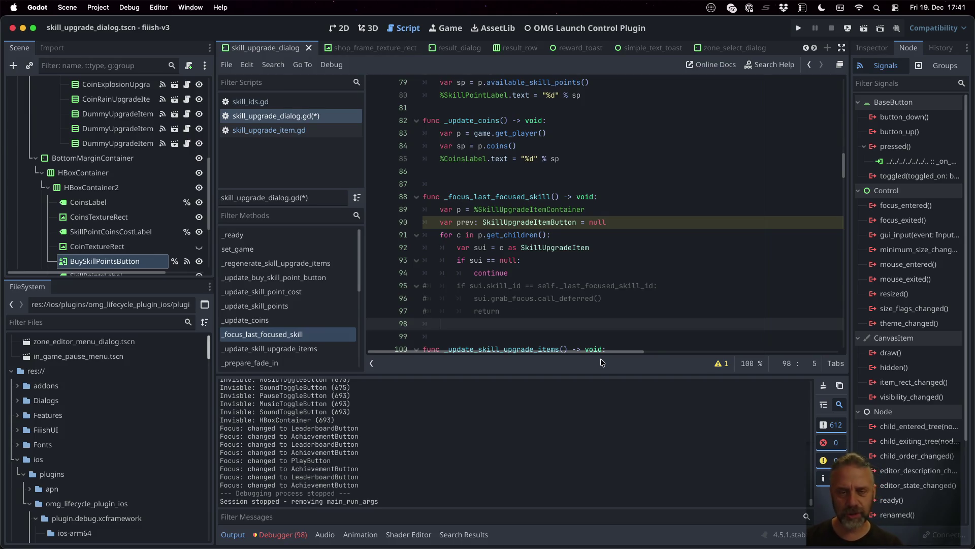
pyautogui.write('sel')
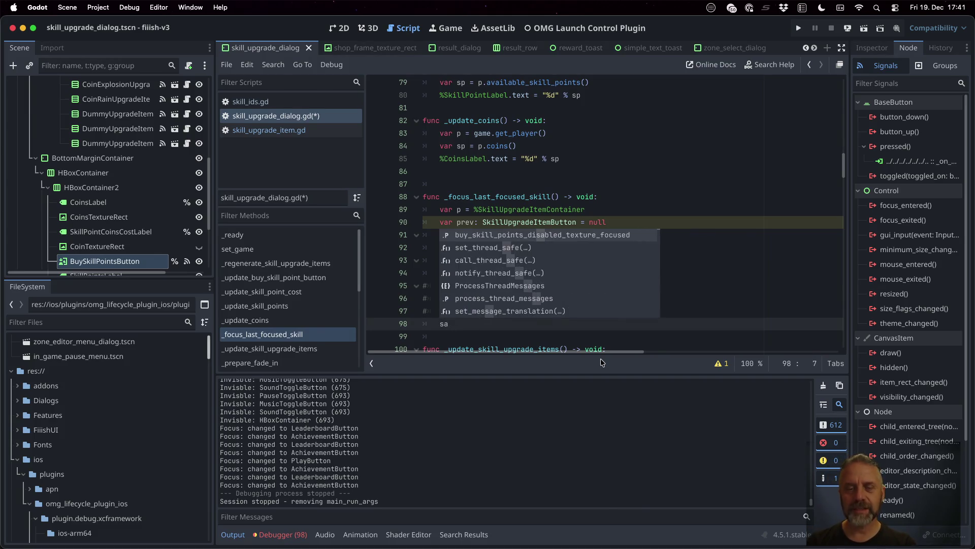
pyautogui.write('f.buy_skill_points_button.')
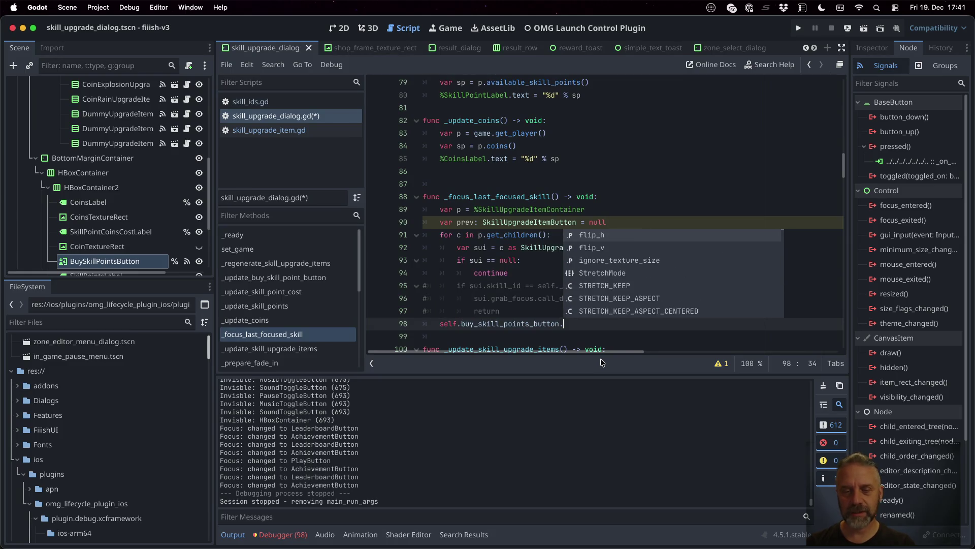
pyautogui.write('grab_f')
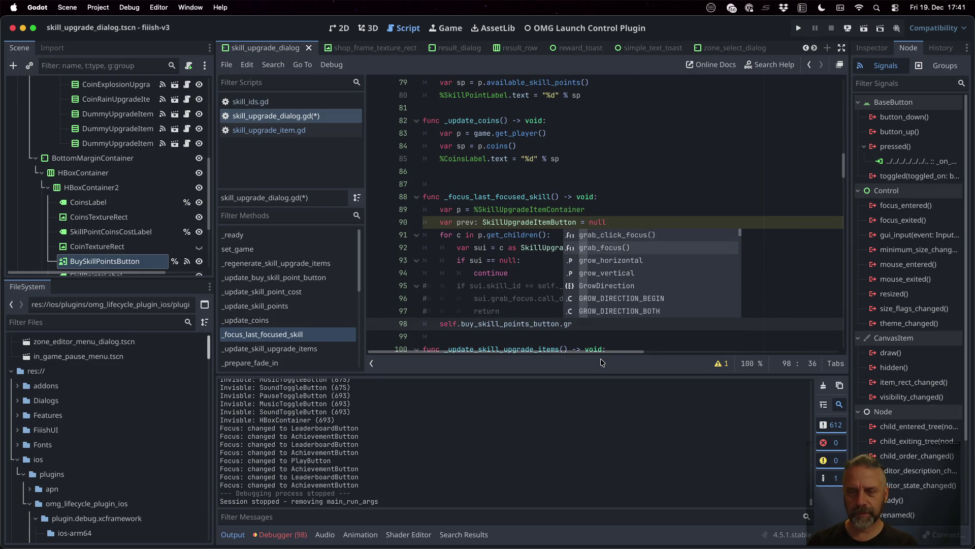
# Complete line 98 as self.buy_skill_points_button.grab_focus.call_deferred(), save, and run the game
pyautogui.press('Return')
pyautogui.press('BackSpace')
pyautogui.press('BackSpace')
pyautogui.write('.ca')
pyautogui.press('Down')
pyautogui.press('Down')
pyautogui.press('Return')
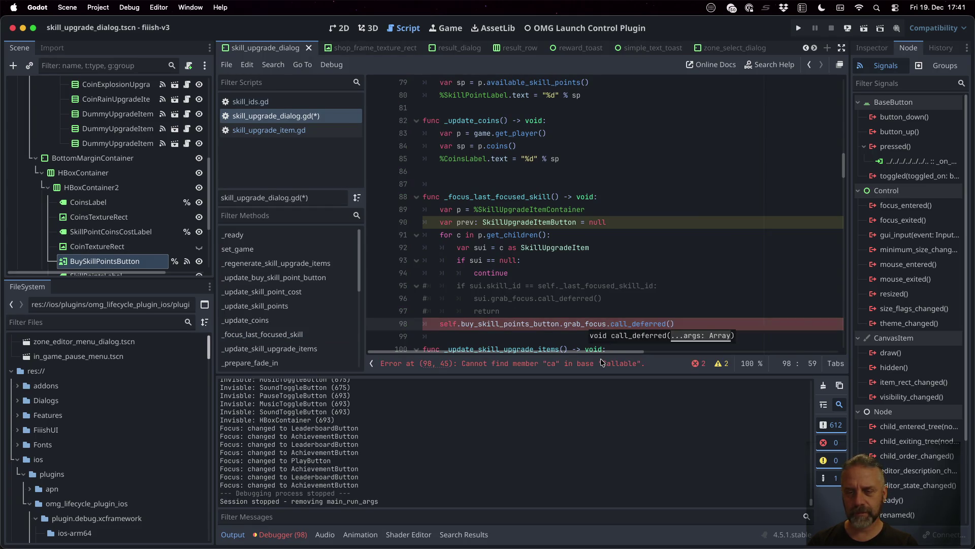
pyautogui.hotkey('ctrl', 's')
pyautogui.press('Down')
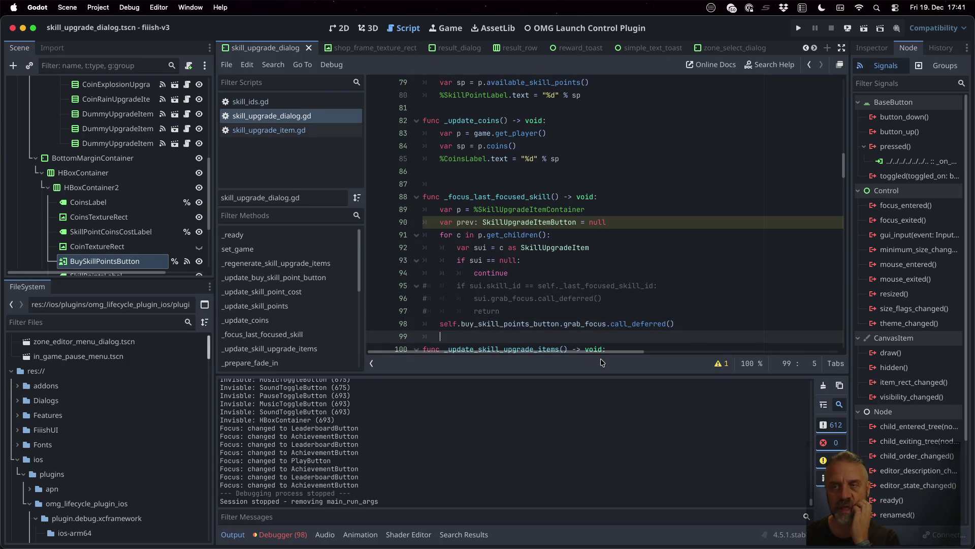
pyautogui.click(799, 28)
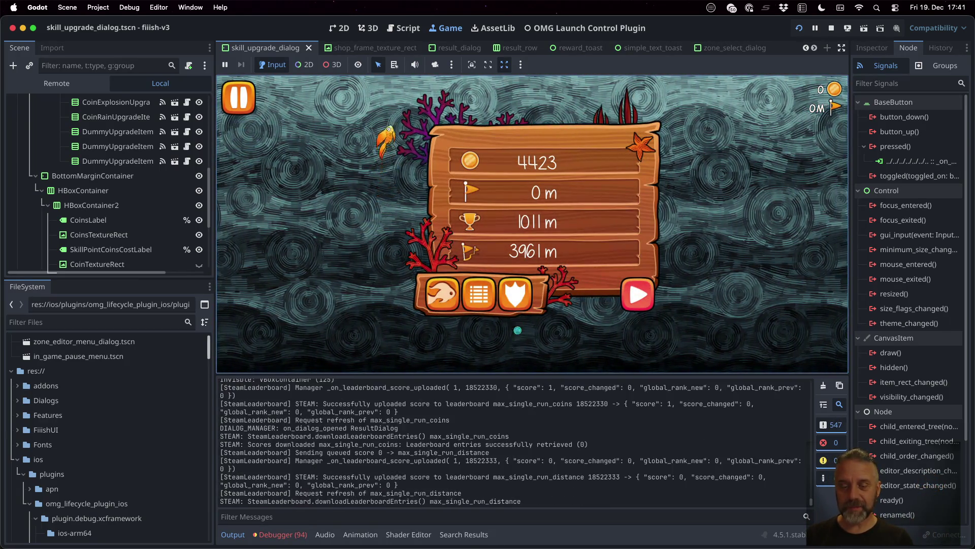
# In the running game, open the skills dialog and check where focus lands
pyautogui.press('Left')
pyautogui.press('Left')
pyautogui.press('Left')
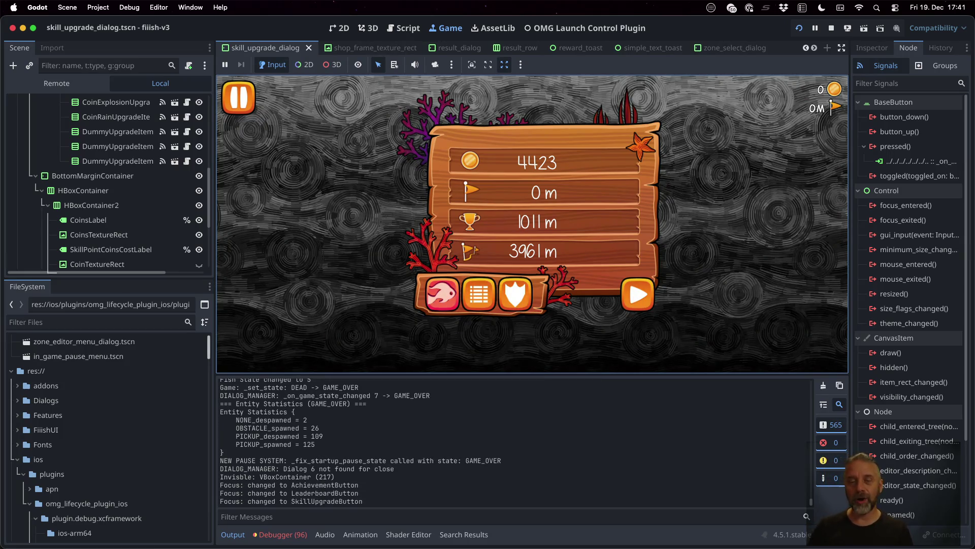
pyautogui.press('Return')
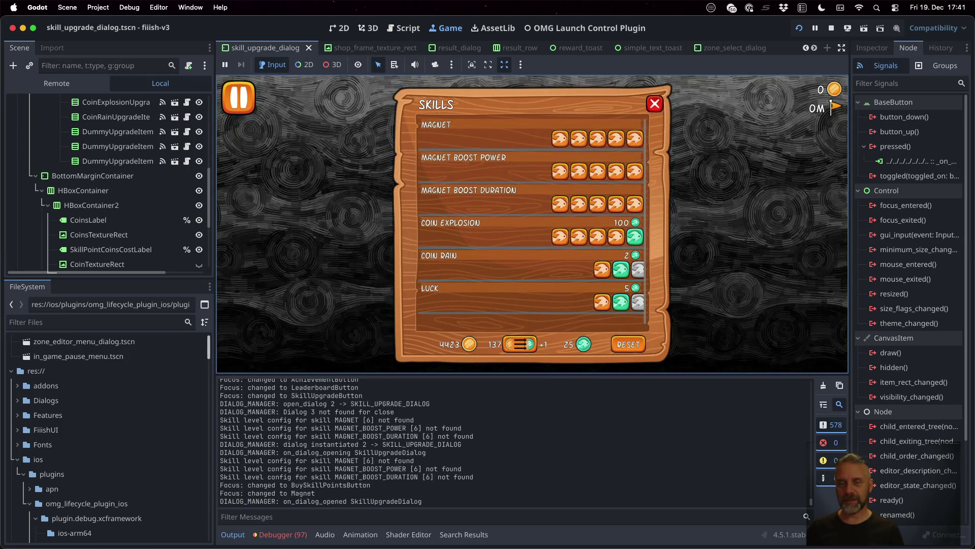
pyautogui.press('Down')
pyautogui.press('Up')
pyautogui.press('Up')
pyautogui.press('Left')
pyautogui.press('Left')
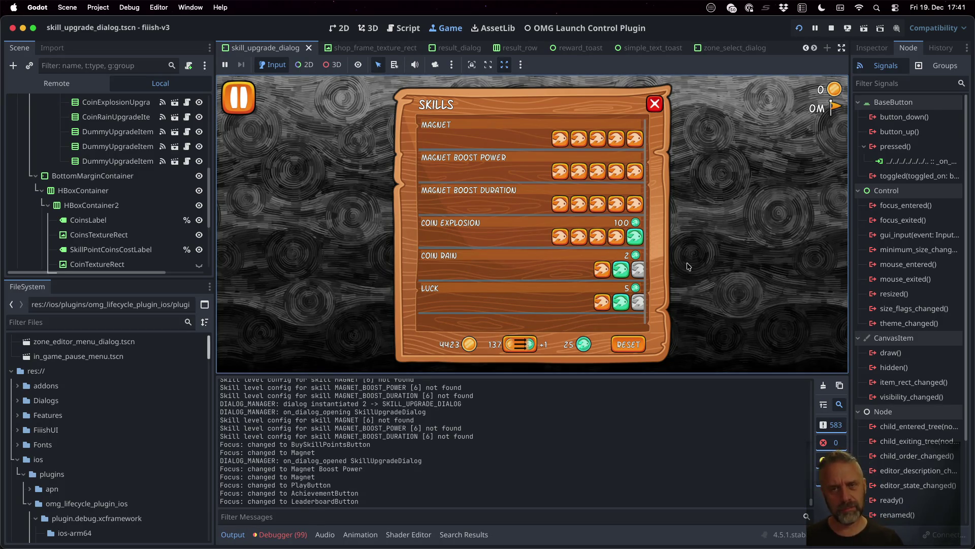
# Add a line 89 breakpoint, then close and reopen the skills dialog to hit it
pyautogui.click(403, 28)
pyautogui.click(376, 210)
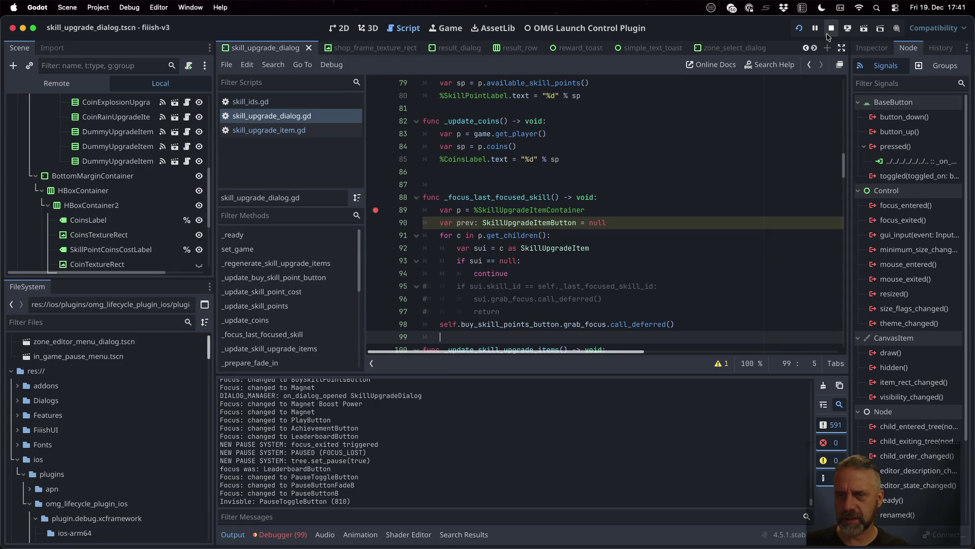
pyautogui.click(338, 28)
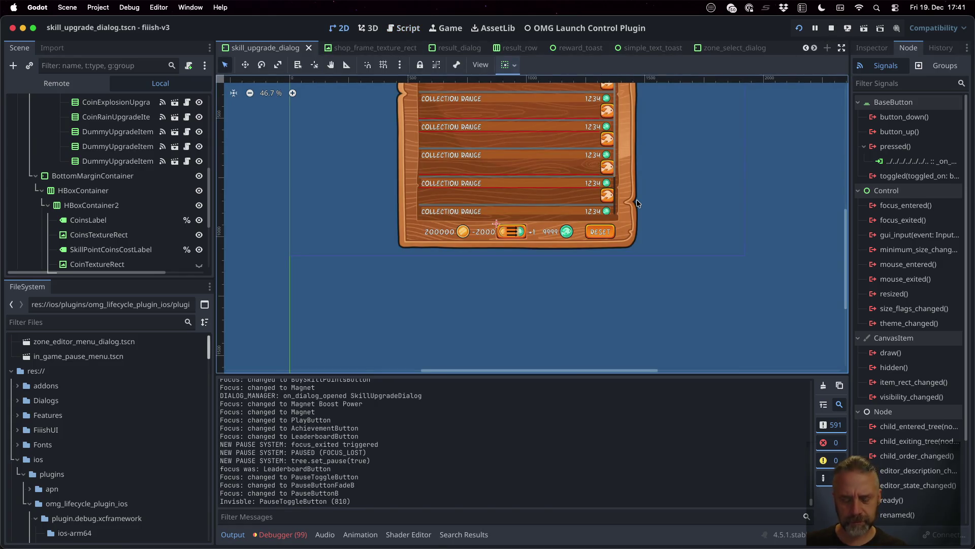
pyautogui.click(446, 28)
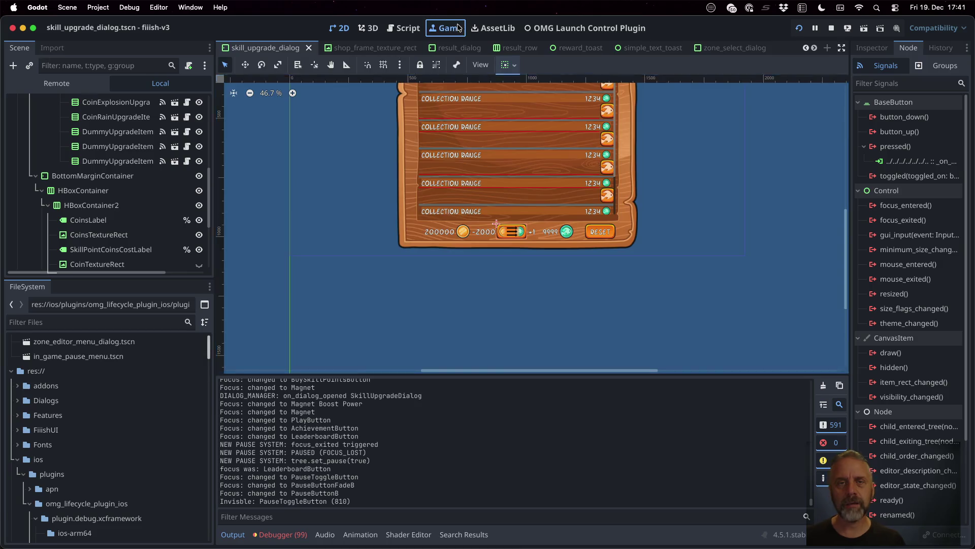
pyautogui.click(640, 193)
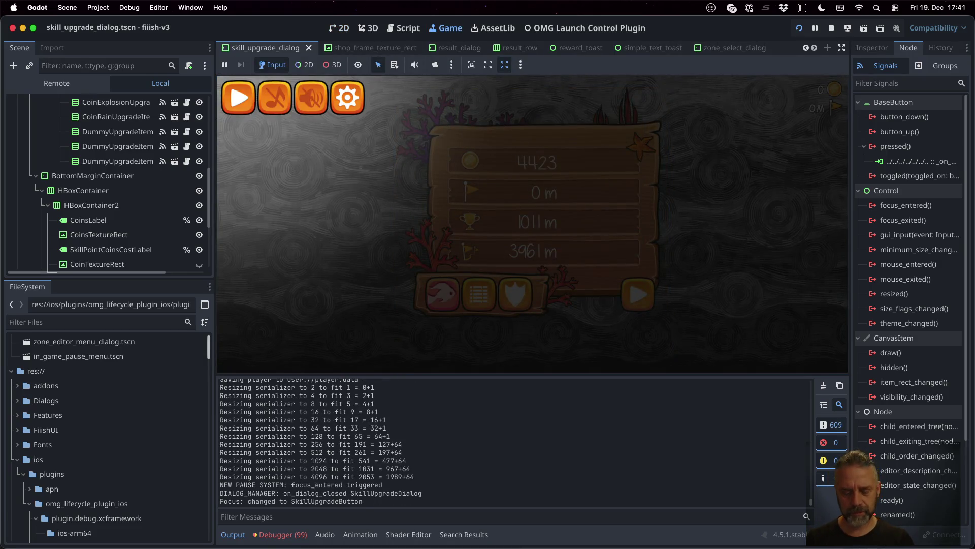
pyautogui.press('Escape')
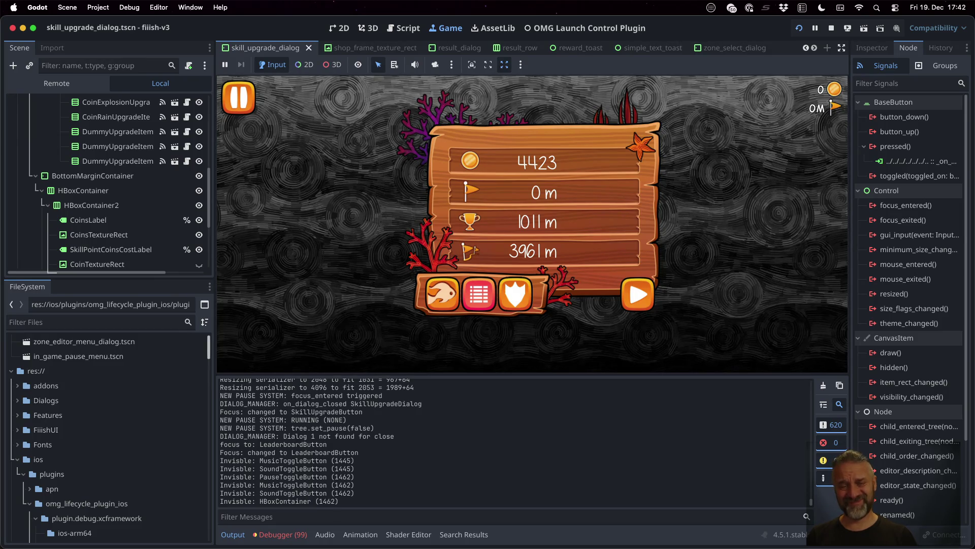
pyautogui.press('Return')
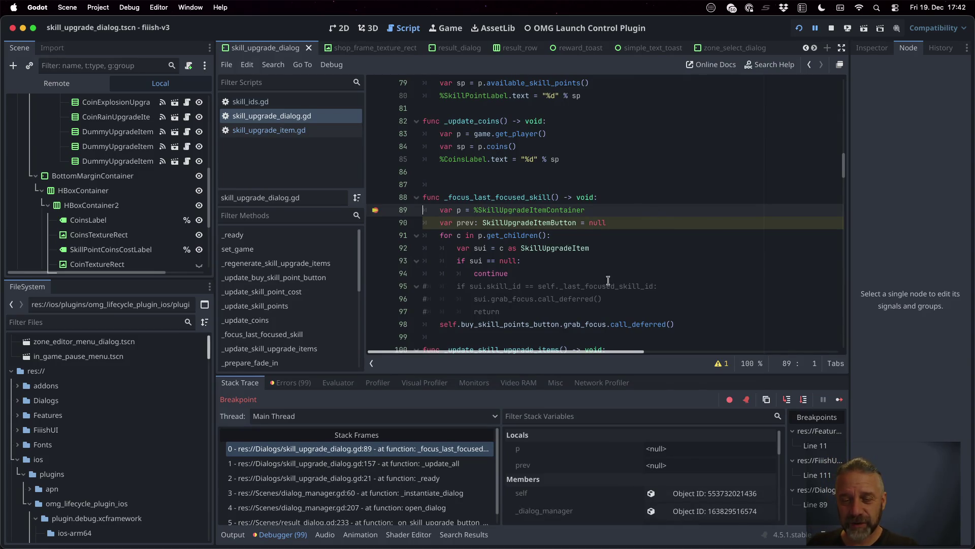
# Step Over line by line through several iterations of the loop over skill items
pyautogui.click(804, 398)
pyautogui.click(805, 399)
pyautogui.click(804, 399)
pyautogui.click(805, 398)
pyautogui.click(805, 398)
pyautogui.click(805, 398)
pyautogui.click(804, 399)
pyautogui.click(804, 399)
pyautogui.click(805, 399)
pyautogui.click(805, 398)
pyautogui.click(805, 399)
pyautogui.click(805, 399)
pyautogui.click(804, 399)
pyautogui.click(805, 398)
pyautogui.click(805, 399)
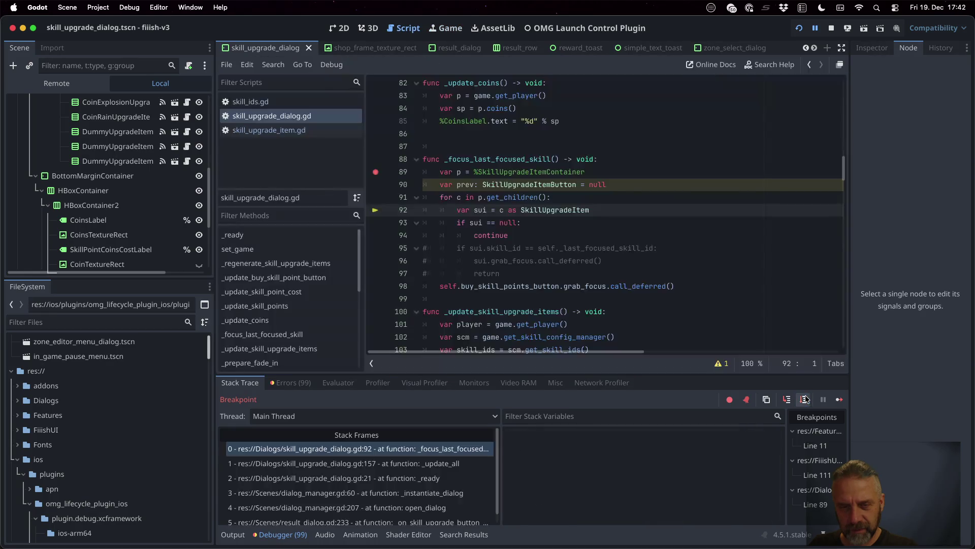
# Add a breakpoint on line 98, continue to it, and inspect buy_skill_points_button's value
pyautogui.click(375, 286)
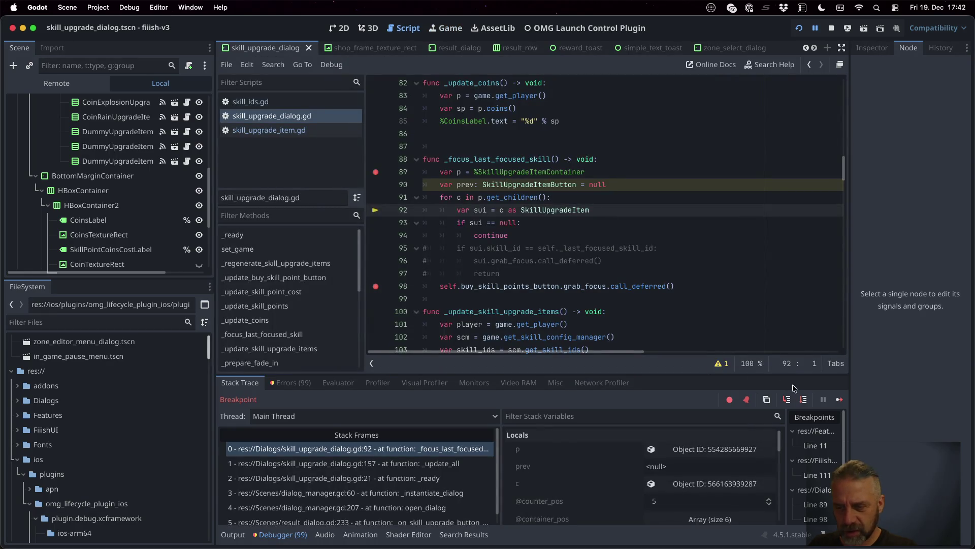
pyautogui.click(839, 399)
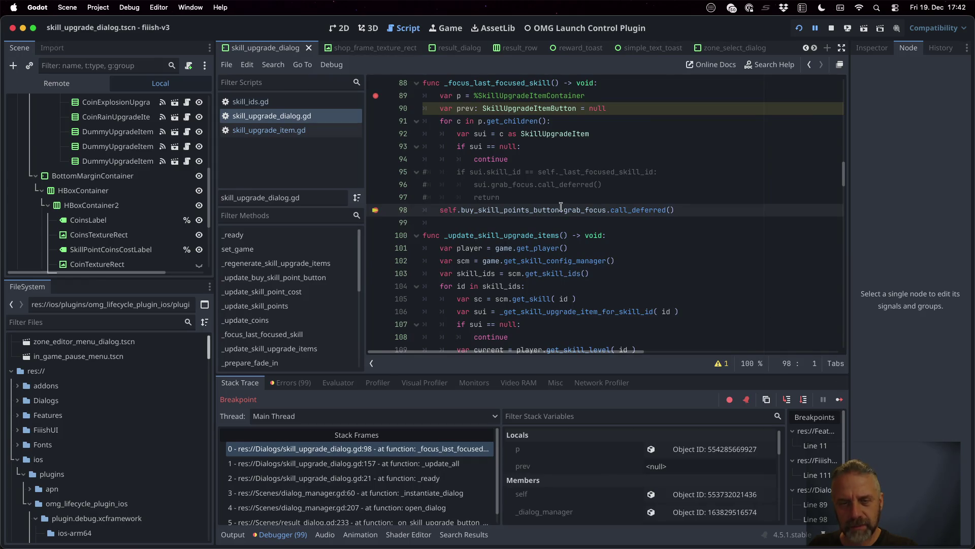
pyautogui.moveTo(539, 209)
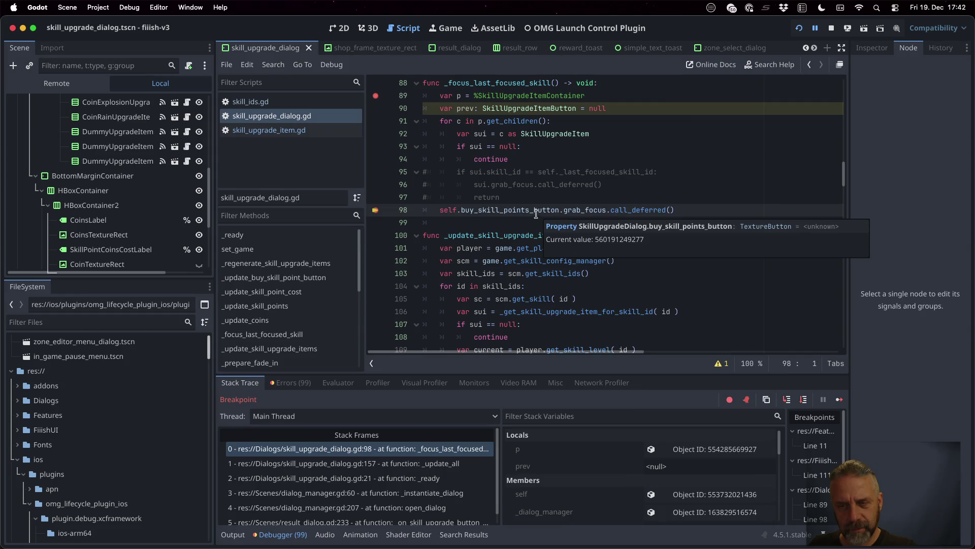
pyautogui.click(233, 535)
# Review the stack trace, the dialog_manager.gd frame, the output log and the running game
pyautogui.click(269, 535)
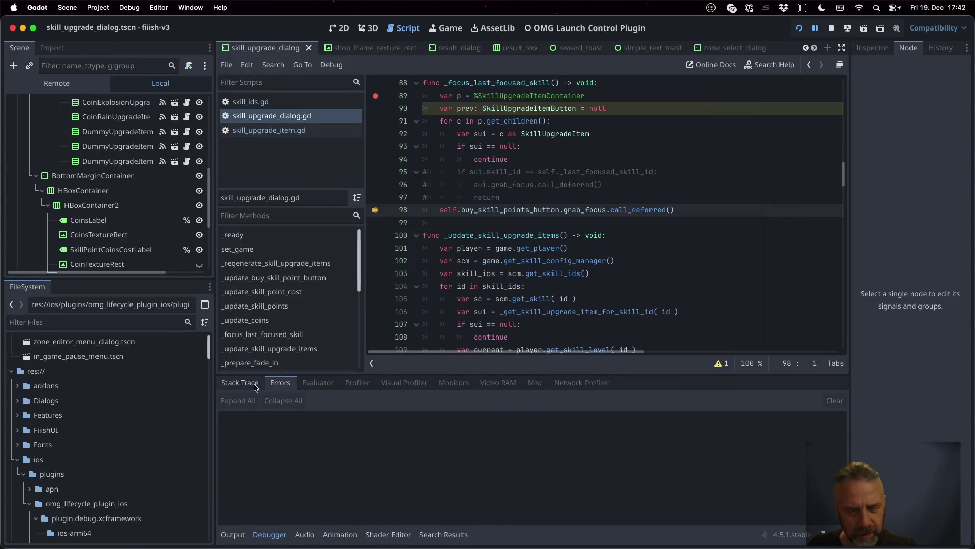
pyautogui.click(256, 387)
pyautogui.click(802, 400)
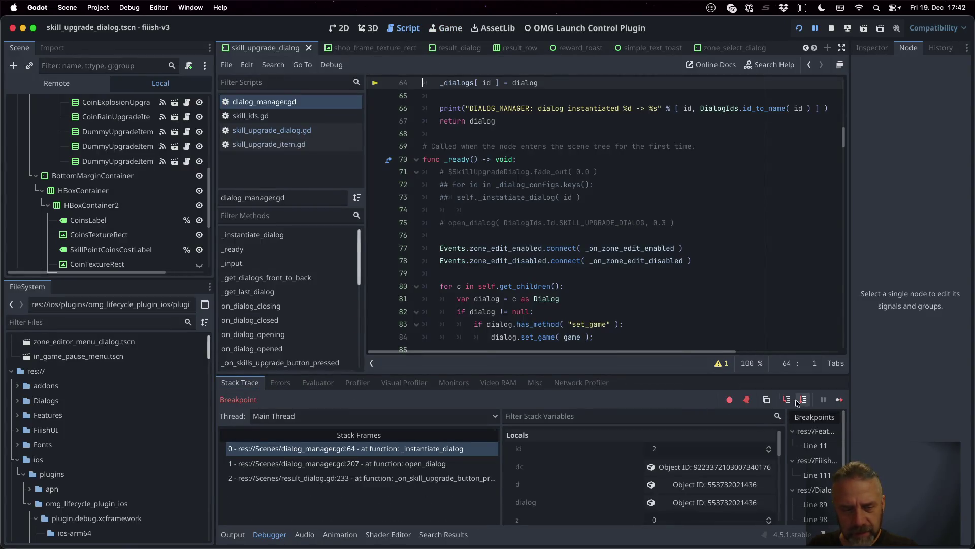
pyautogui.click(279, 383)
pyautogui.click(244, 385)
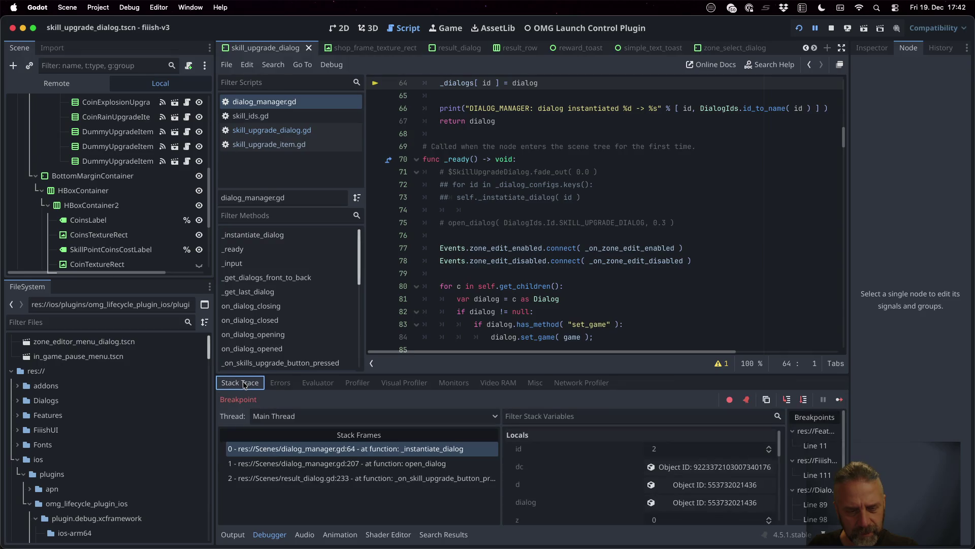
pyautogui.click(233, 535)
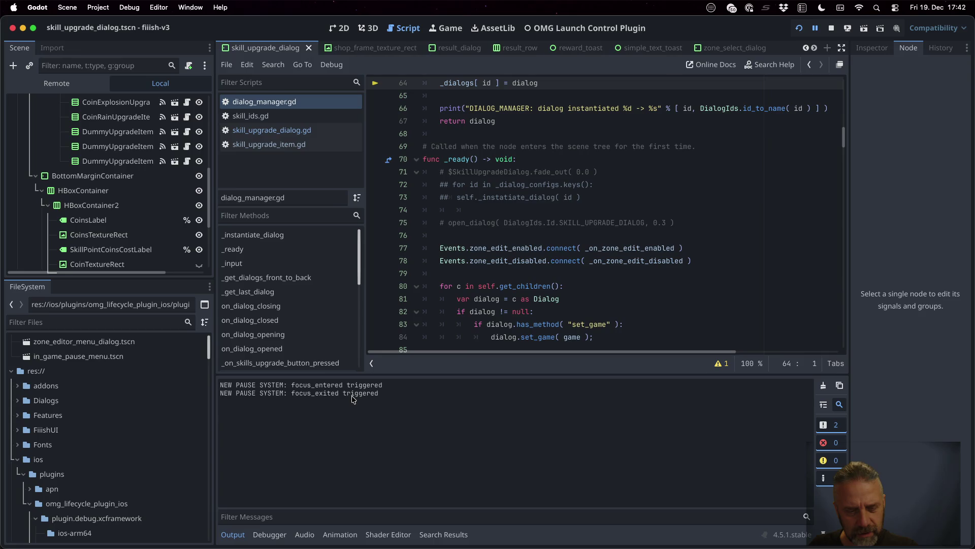
pyautogui.click(269, 534)
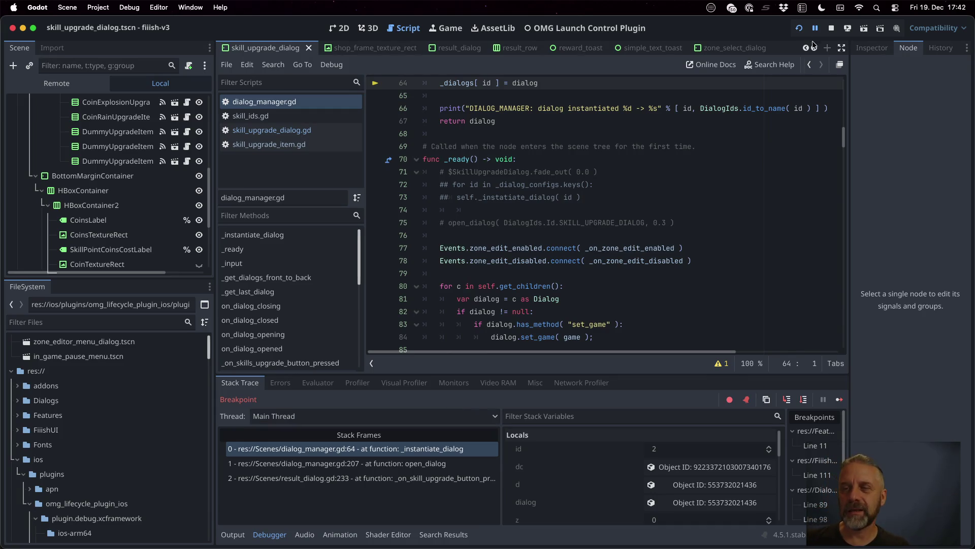
pyautogui.click(446, 28)
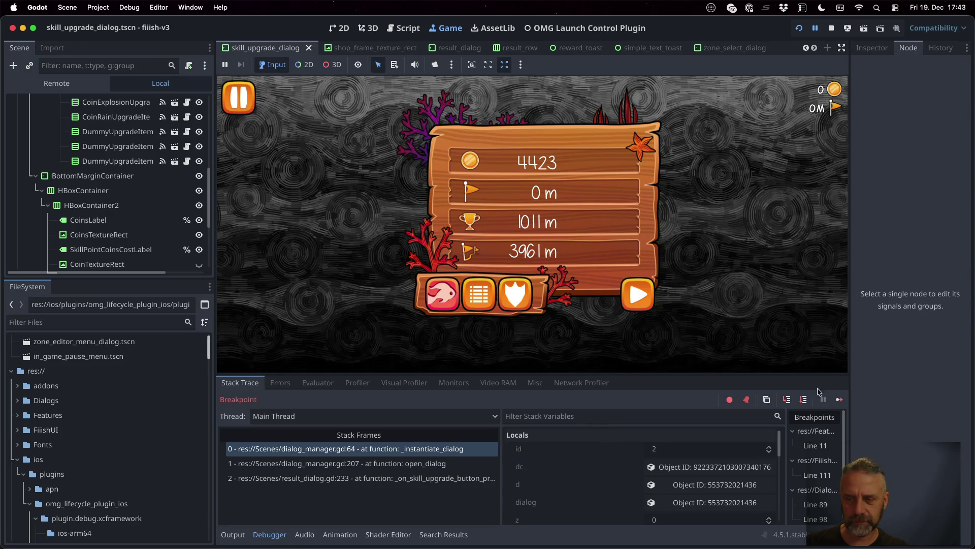
# Continue through the line 89 and line 98 breakpoints, removing both of them
pyautogui.click(841, 400)
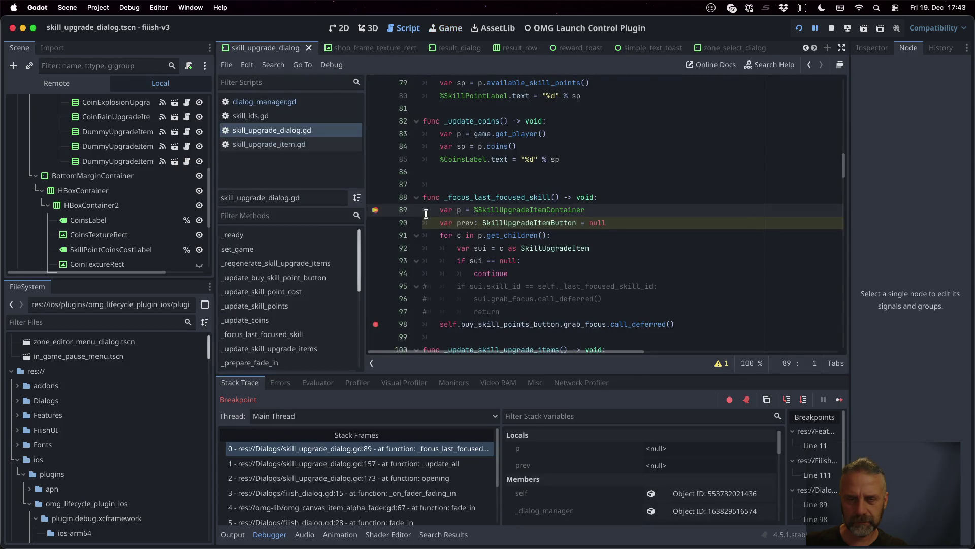
pyautogui.click(375, 209)
pyautogui.moveTo(424, 210); pyautogui.dragTo(593, 314)
pyautogui.click(839, 399)
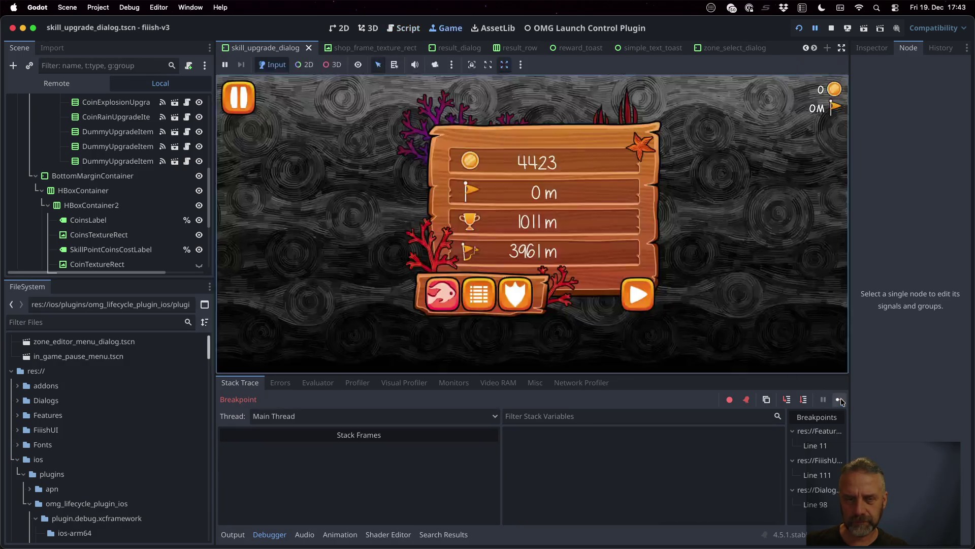
pyautogui.click(375, 210)
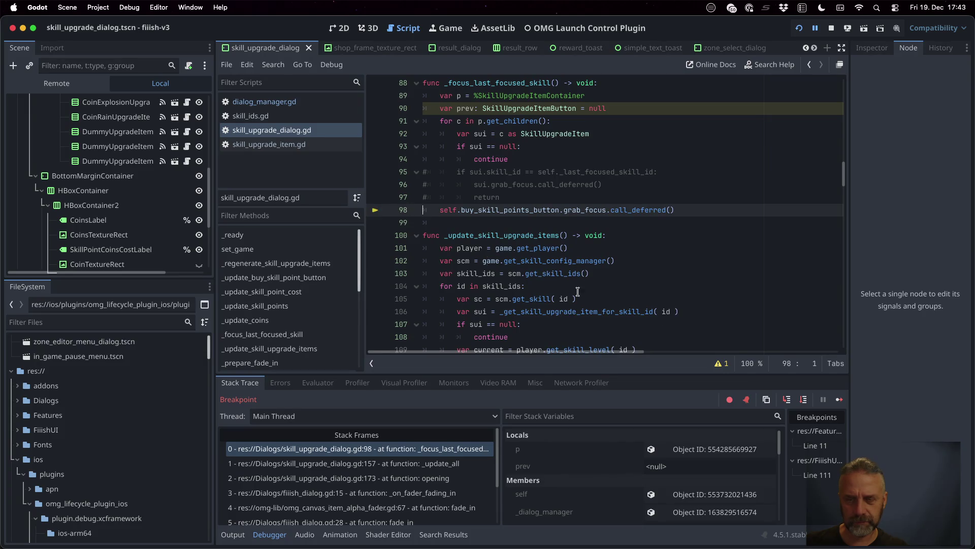
# Resume the game, check the Output log, then stop the running game
pyautogui.click(840, 400)
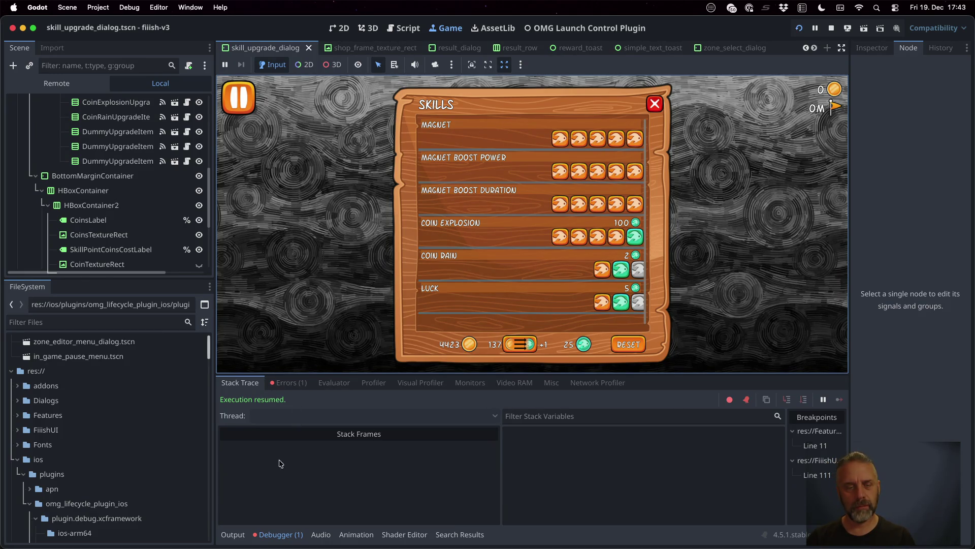
pyautogui.click(239, 533)
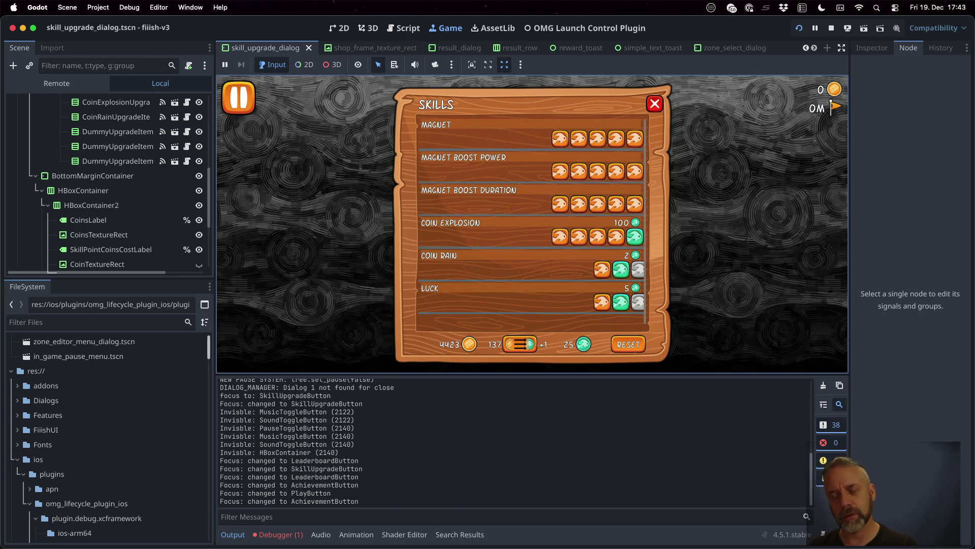
pyautogui.click(831, 27)
# Jump to the buy_skill_points_button declaration on line 9 and check its TextureButton type
pyautogui.click(579, 253)
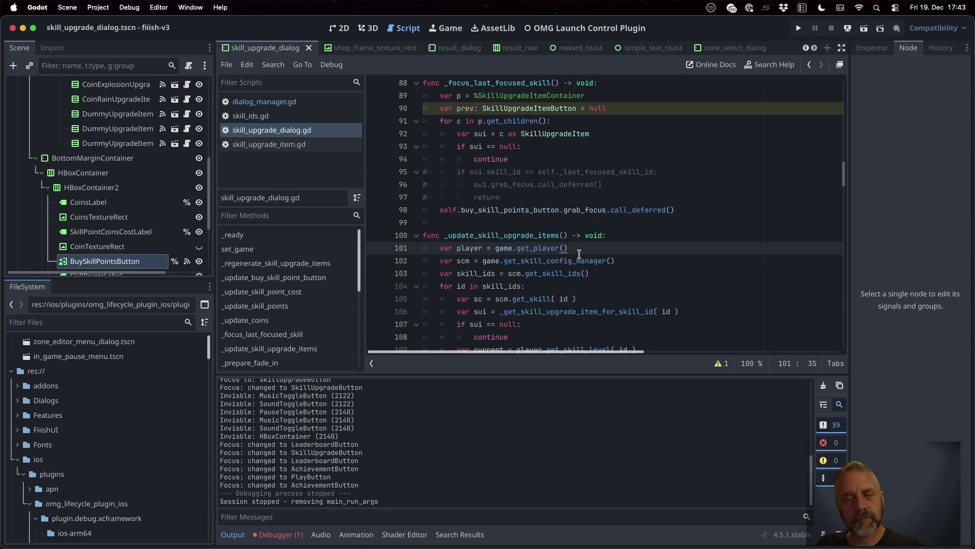
pyautogui.keyDown('super'); pyautogui.click(529, 211); pyautogui.keyUp('super')
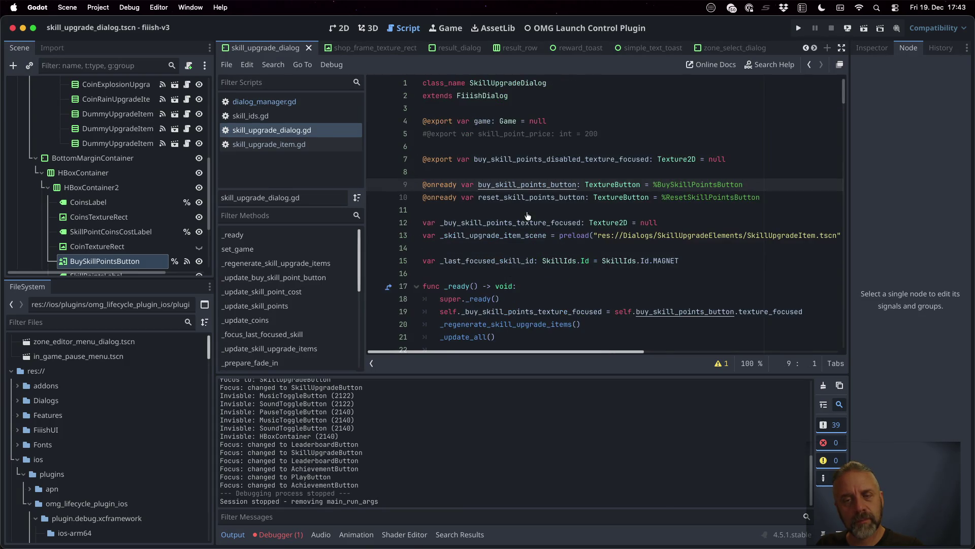
pyautogui.moveTo(628, 187)
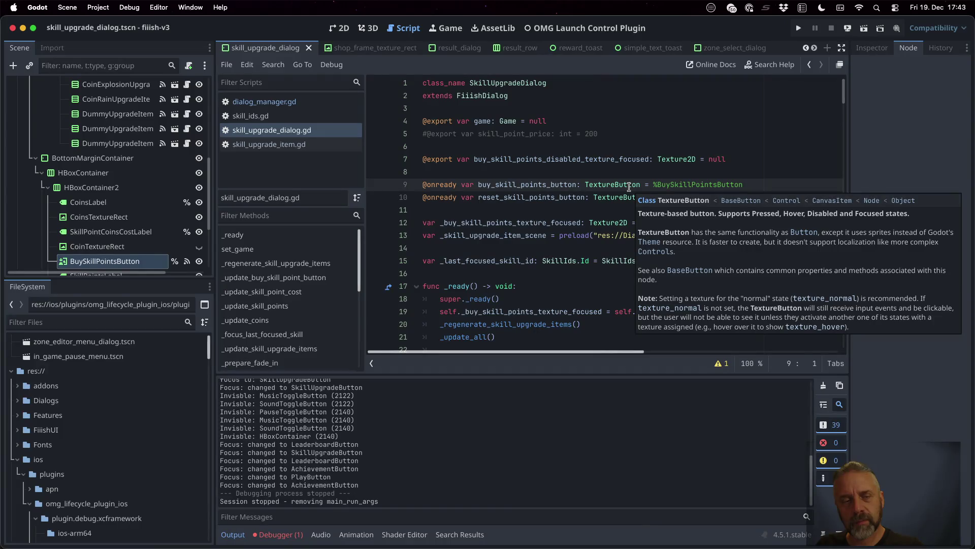
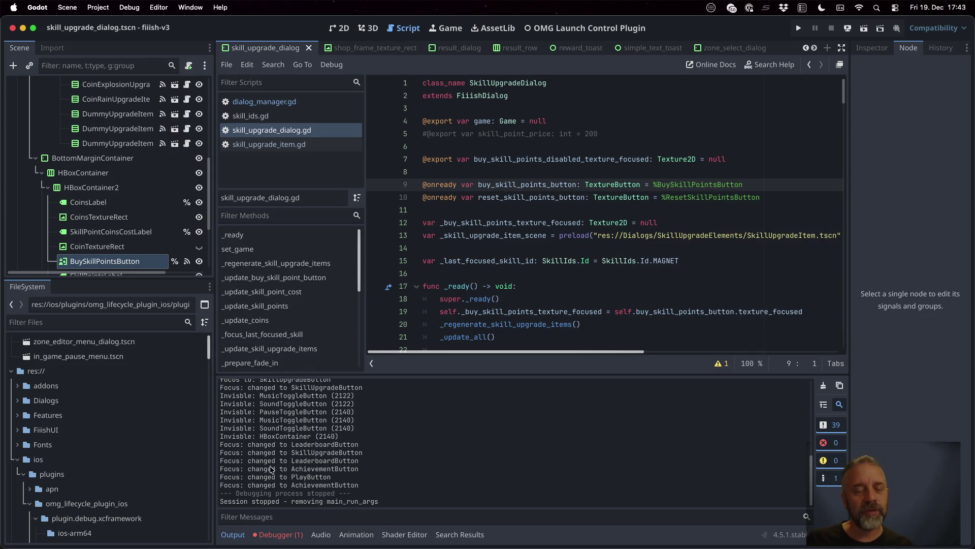
# Run the project and filter the output log messages by 'Focus'
pyautogui.click(800, 26)
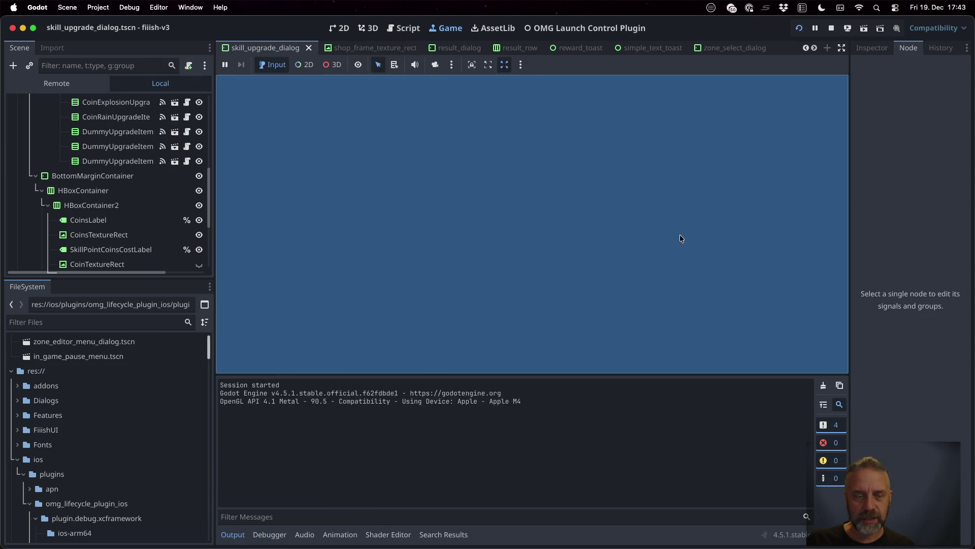
pyautogui.click(372, 511)
pyautogui.write('Focus')
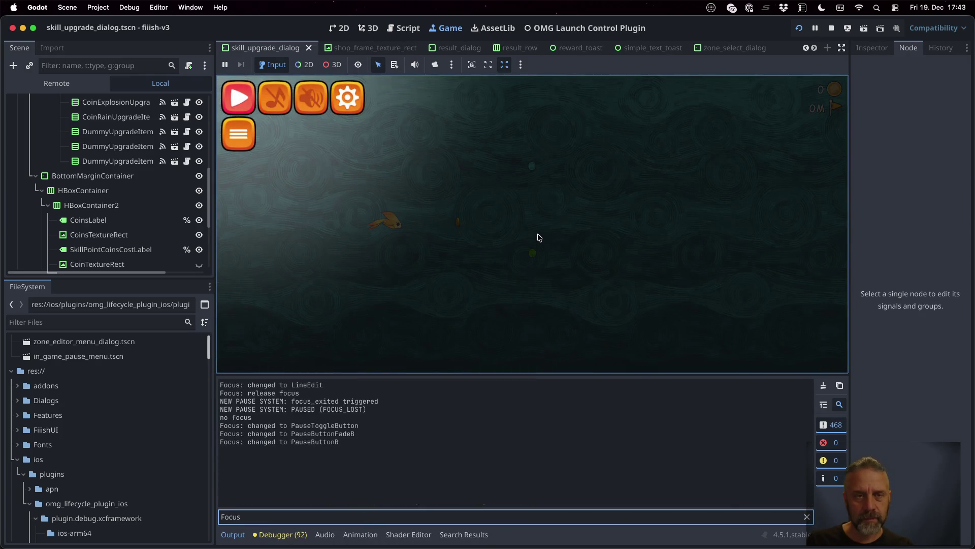
# In the running game, open the Skills dialog with Left and Enter, then stop the game
pyautogui.click(538, 235)
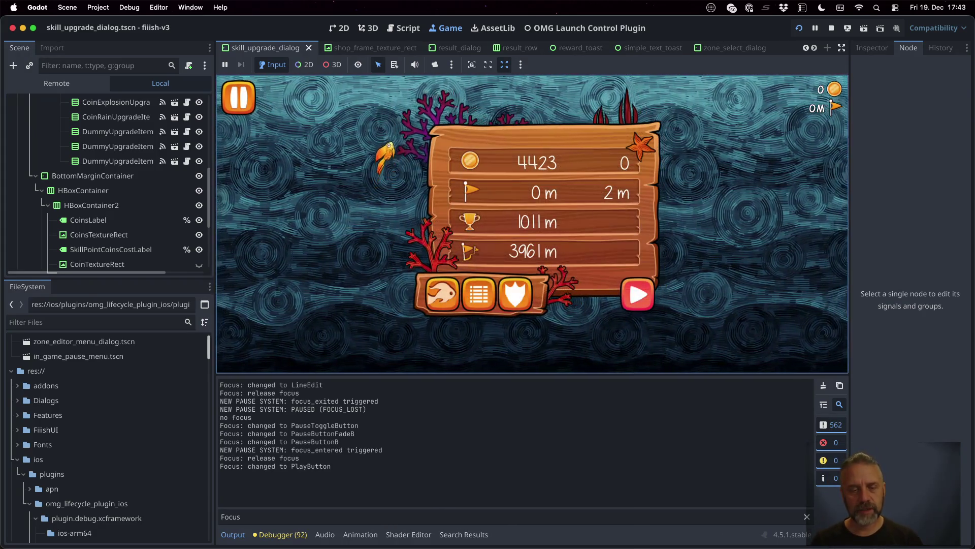
pyautogui.press('Left')
pyautogui.press('Left')
pyautogui.press('Left')
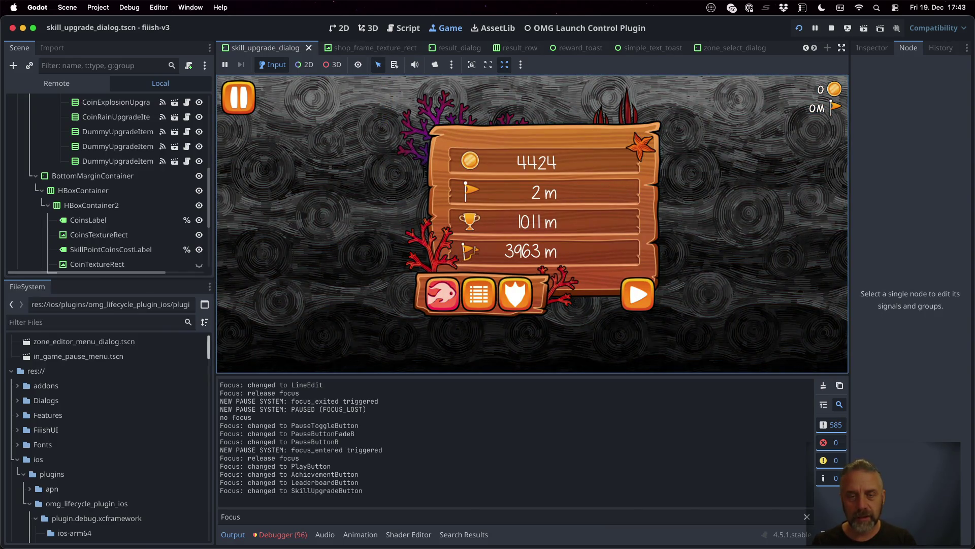
pyautogui.press('Return')
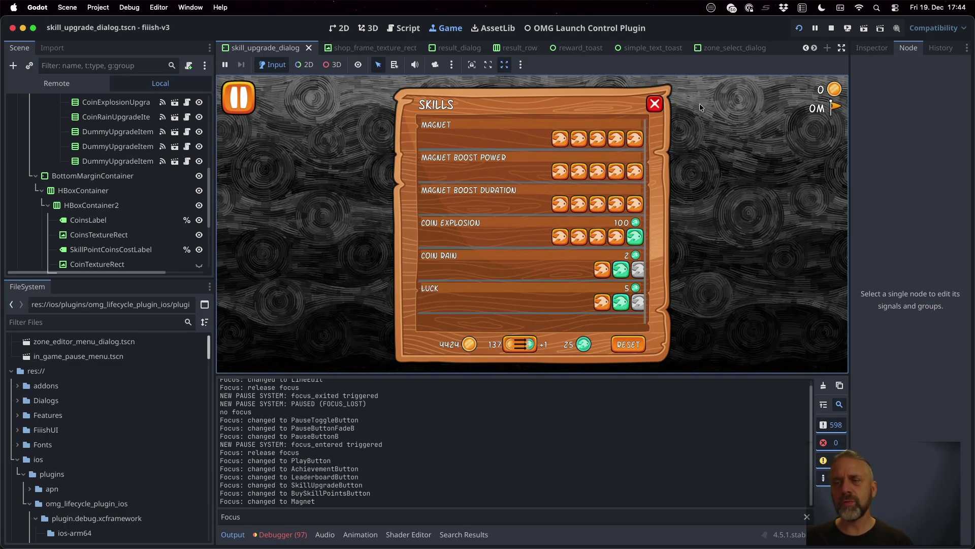
pyautogui.click(831, 32)
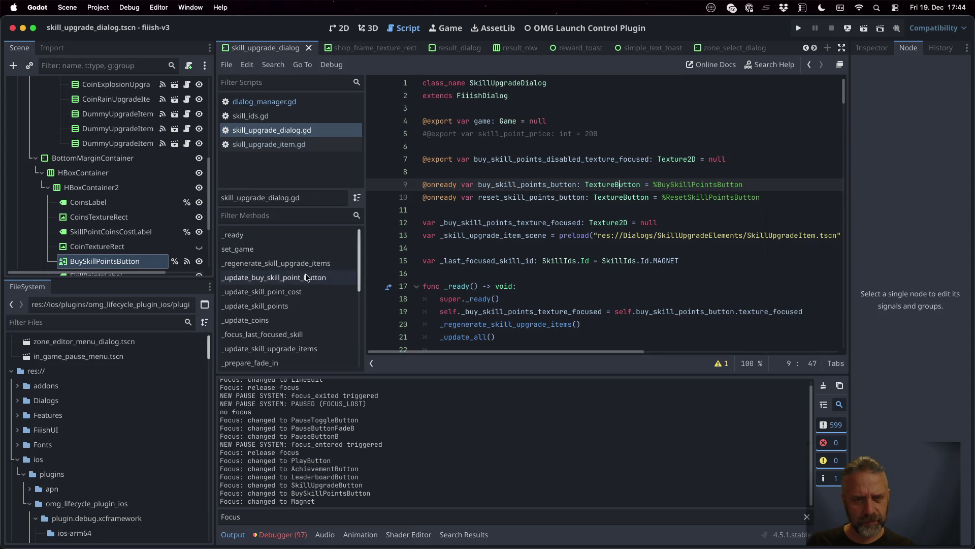
# Search skill_upgrade_dialog.gd for 'focus'
pyautogui.click(308, 136)
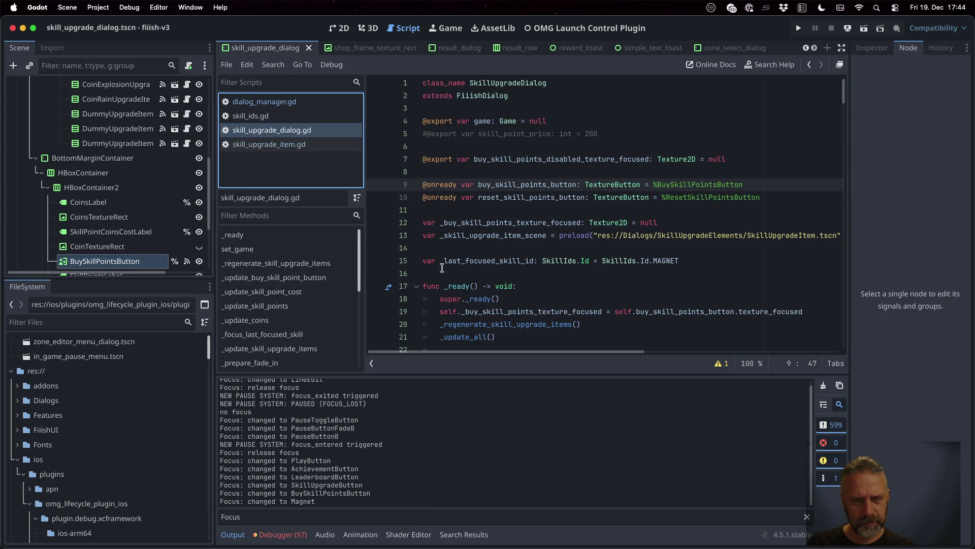
pyautogui.scroll(-10, 532, 239)
pyautogui.click(533, 240)
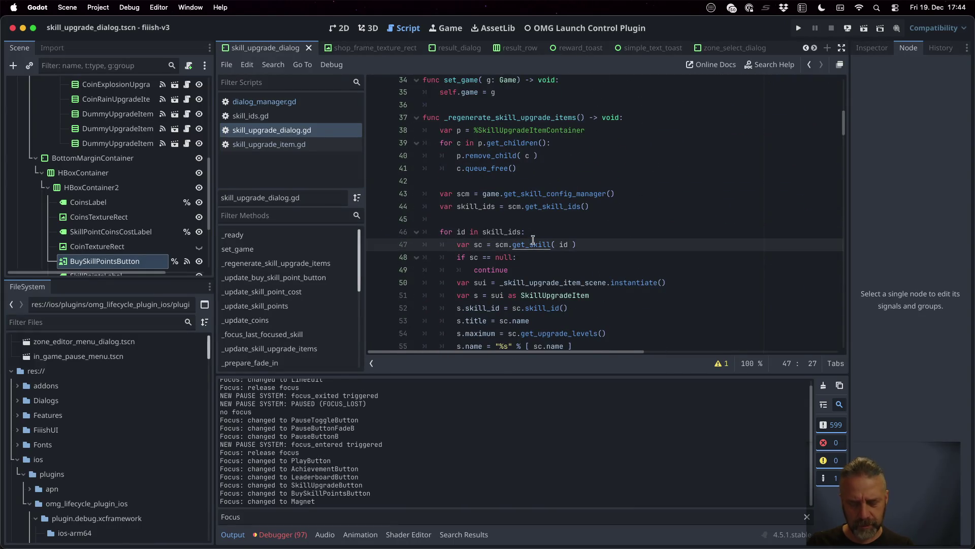
pyautogui.press('super+f')
pyautogui.write('focus')
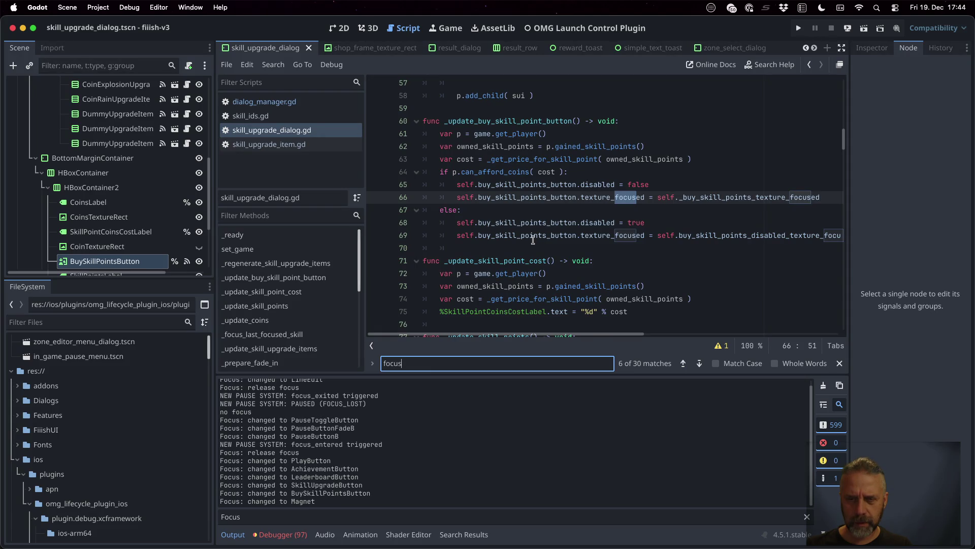
# Step through the focus matches past lines 116 and 136 to line 148 in _prepare_fade_in
pyautogui.press('Return')
pyautogui.press('Return')
pyautogui.press('Return')
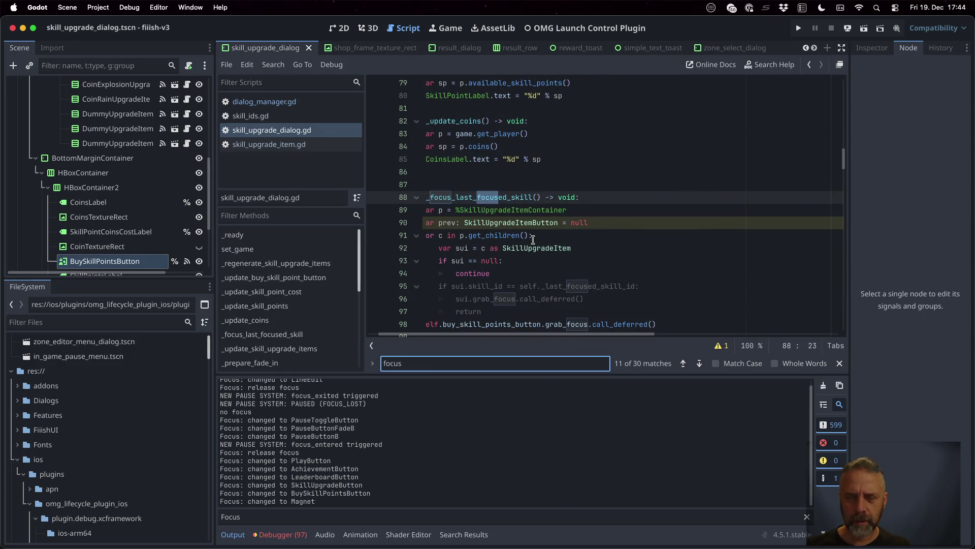
pyautogui.press('Return')
pyautogui.press('Return')
pyautogui.press('Return')
pyautogui.press('Return')
pyautogui.press('Return')
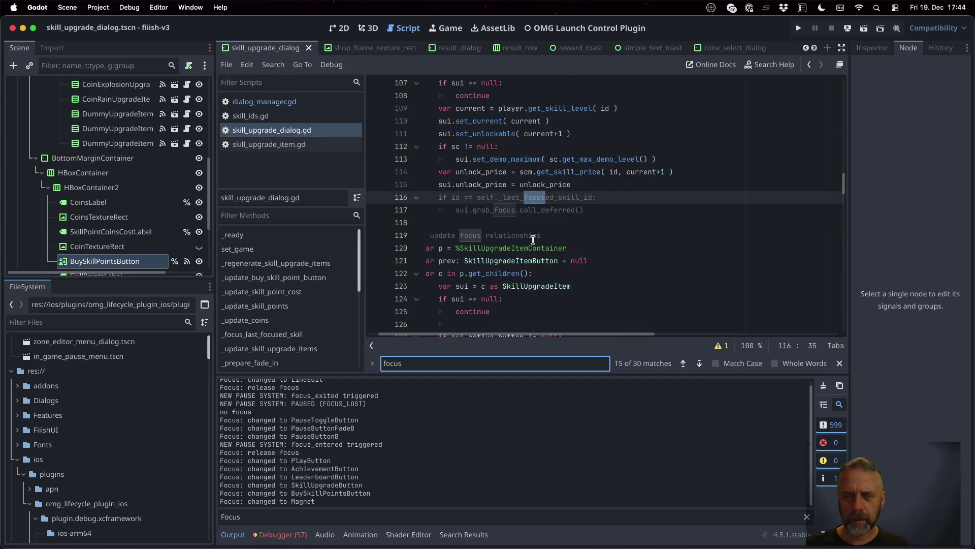
pyautogui.press('Return')
pyautogui.press('Return')
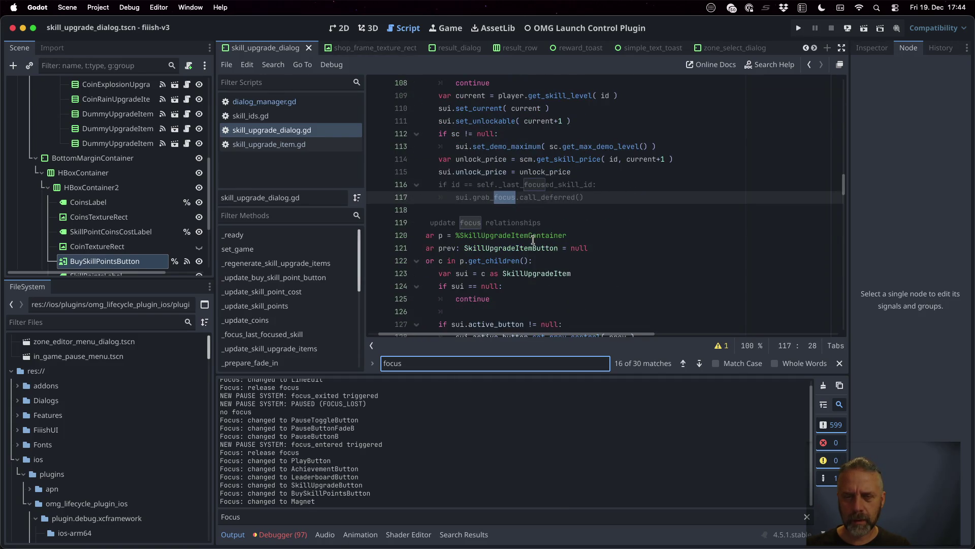
pyautogui.press('Return')
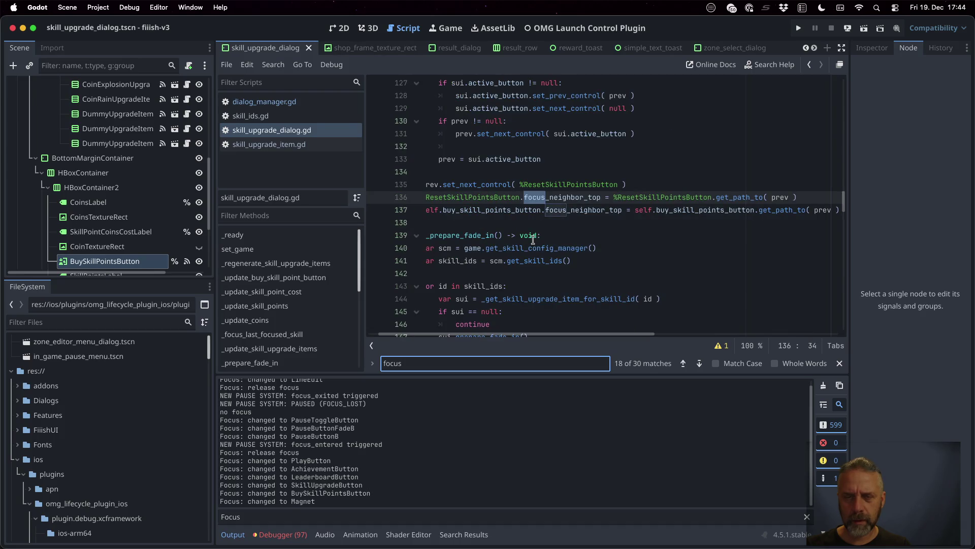
pyautogui.press('Return')
pyautogui.press('Return')
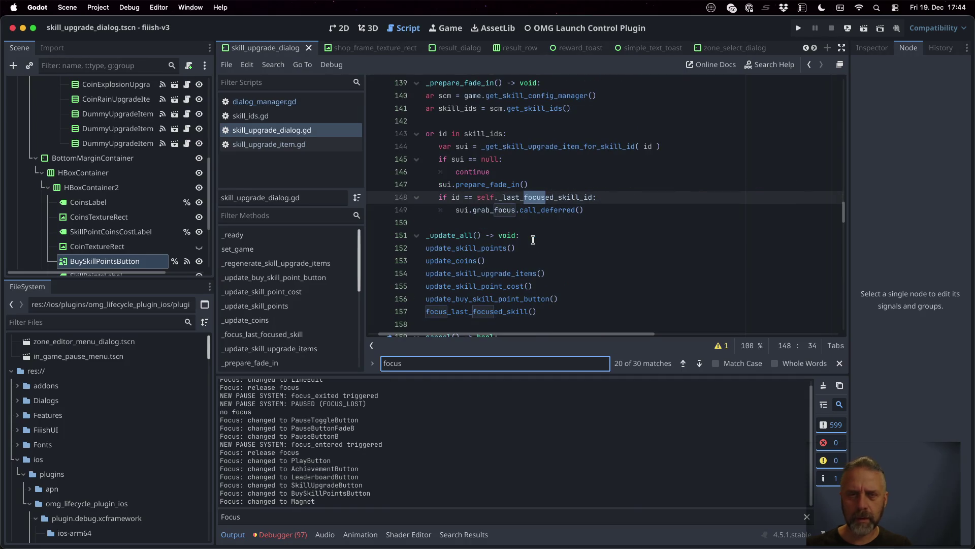
pyautogui.hscroll(-2, 625, 173)
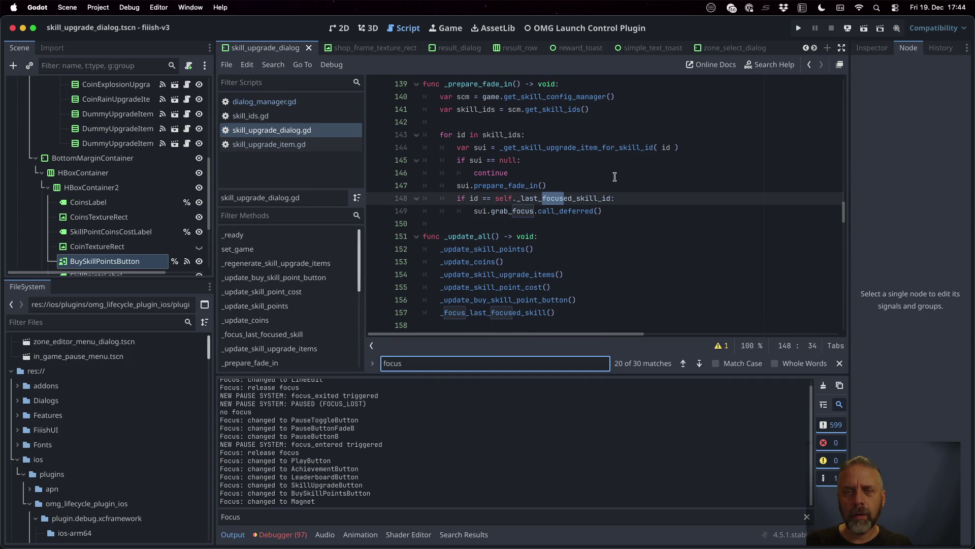
pyautogui.scroll(1, 620, 176)
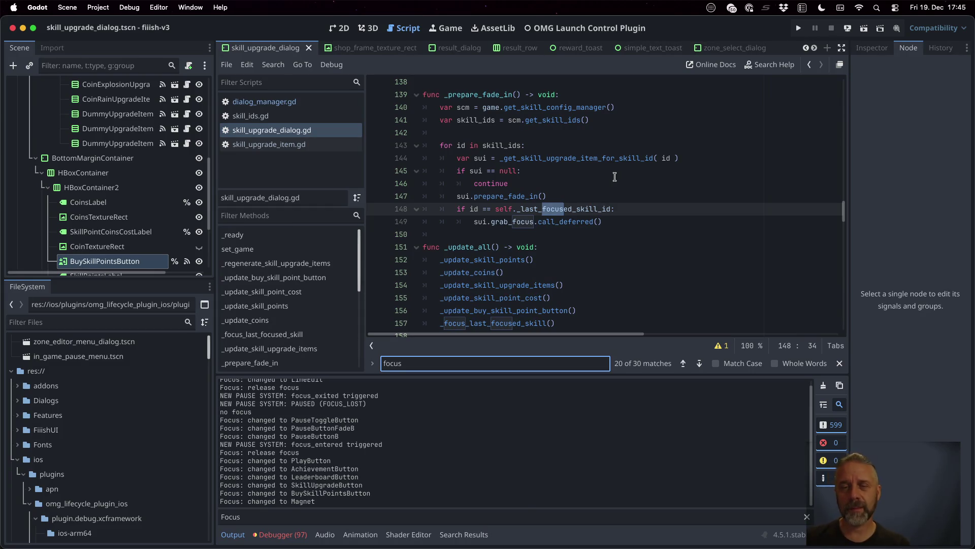
pyautogui.click(639, 210)
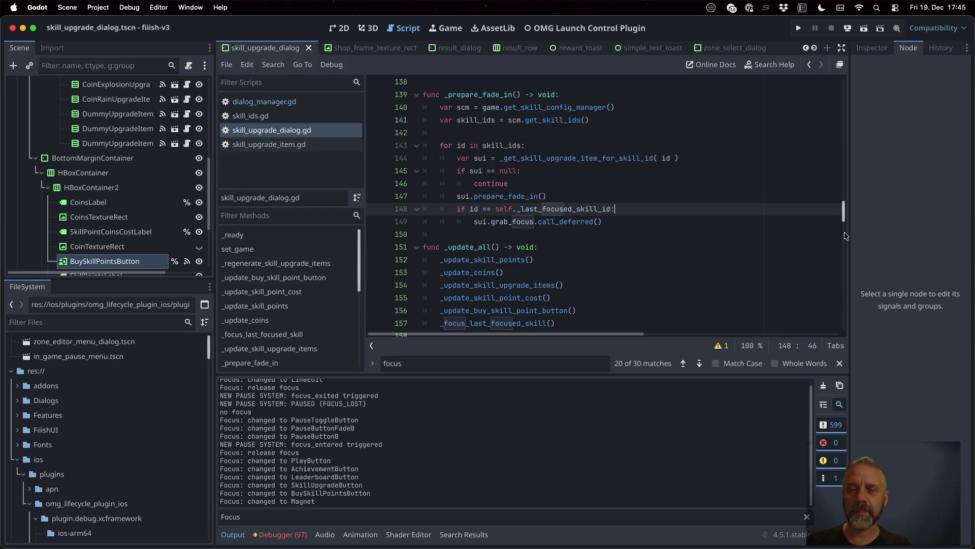
# Comment out the grab_focus lines 148–149 in _prepare_fade_in
pyautogui.hotkey('shift', 'Down')
pyautogui.press('super+k')
pyautogui.press('super+g')
pyautogui.press('super+g')
pyautogui.press('super+g')
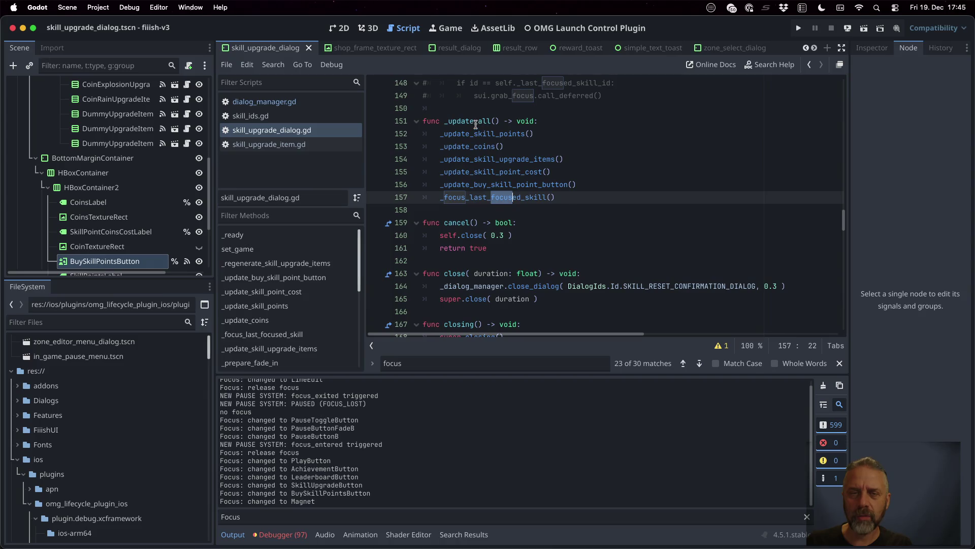
# Comment out line 174's _focus_last_focused_skill() call in opening(), found via '_update_all', and rerun
pyautogui.doubleClick(486, 124)
pyautogui.press('super+f')
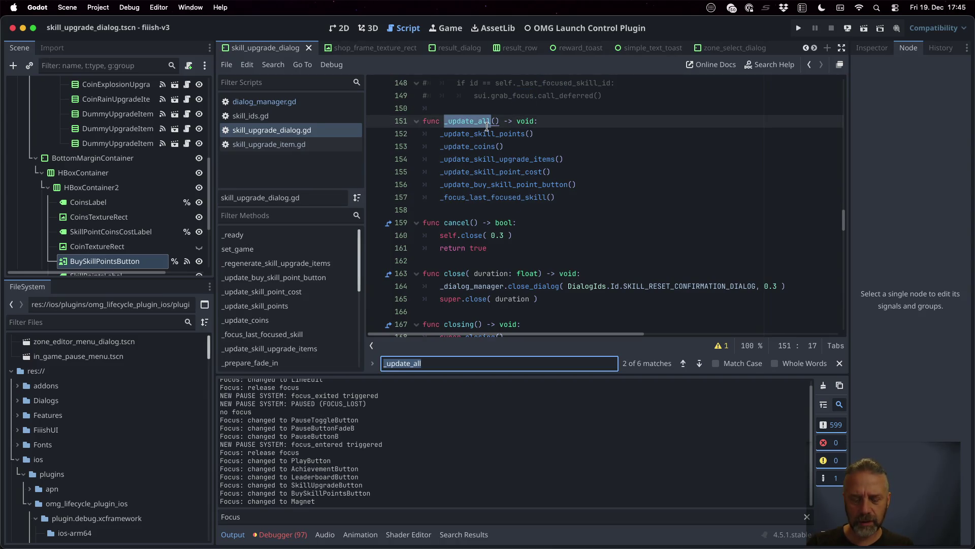
pyautogui.press('Return')
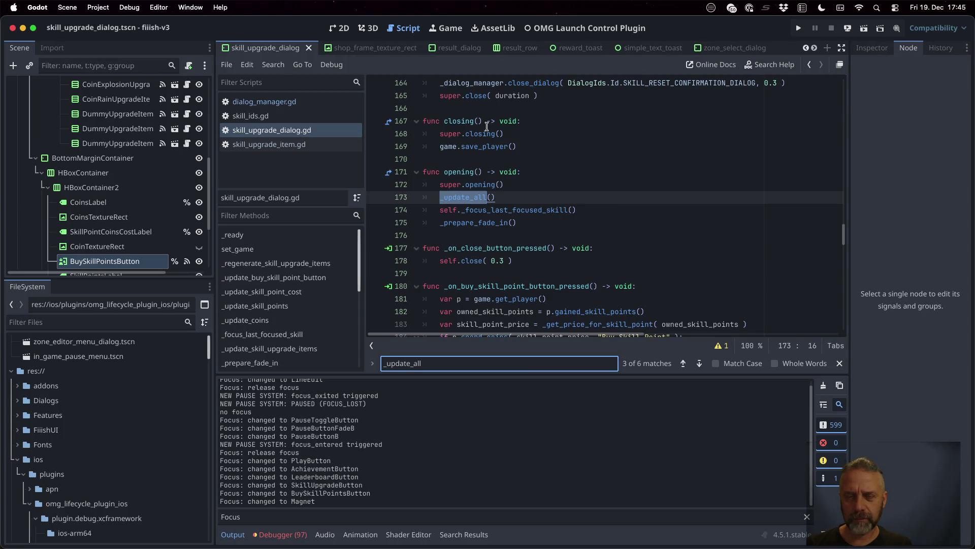
pyautogui.press('Return')
pyautogui.hotkey('shift', 'Return')
pyautogui.hotkey('shift', 'Return')
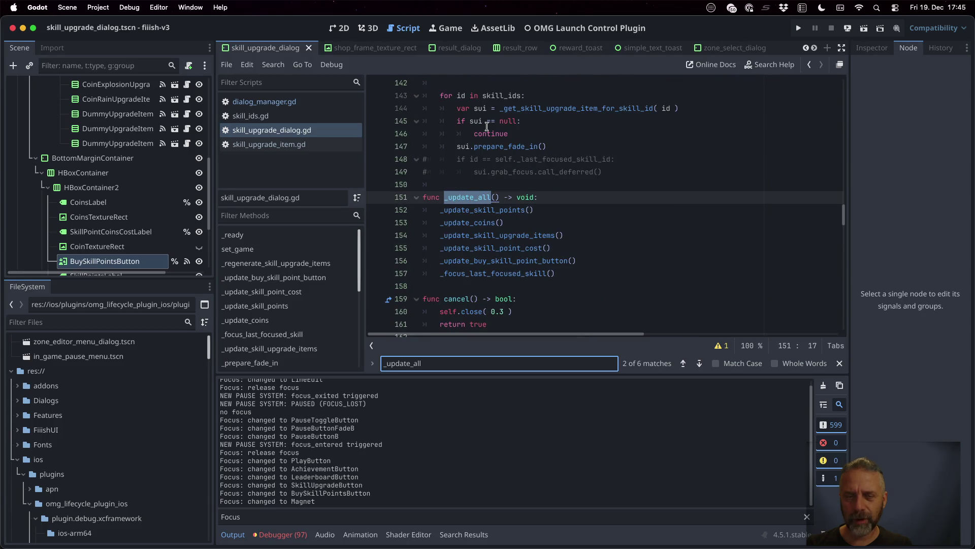
pyautogui.press('Return')
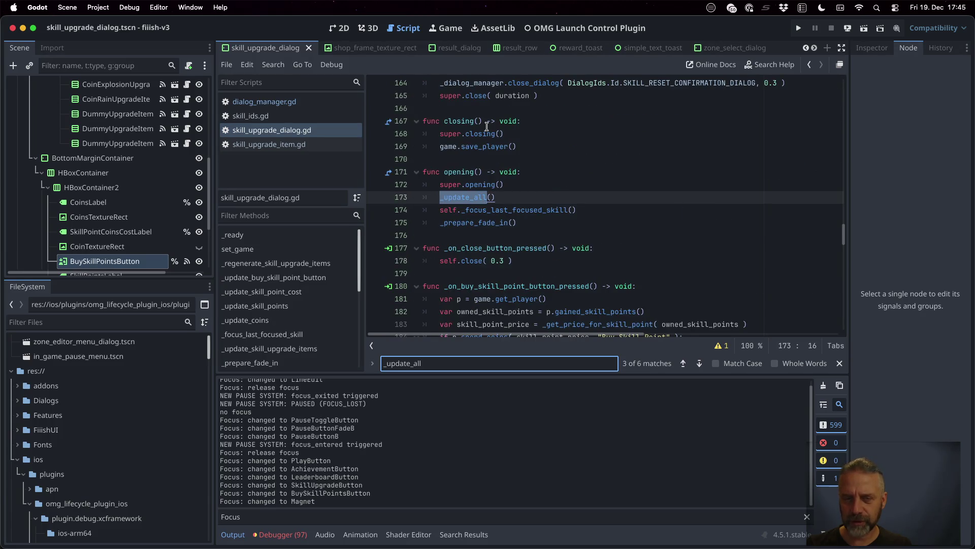
pyautogui.click(622, 208)
pyautogui.write('#')
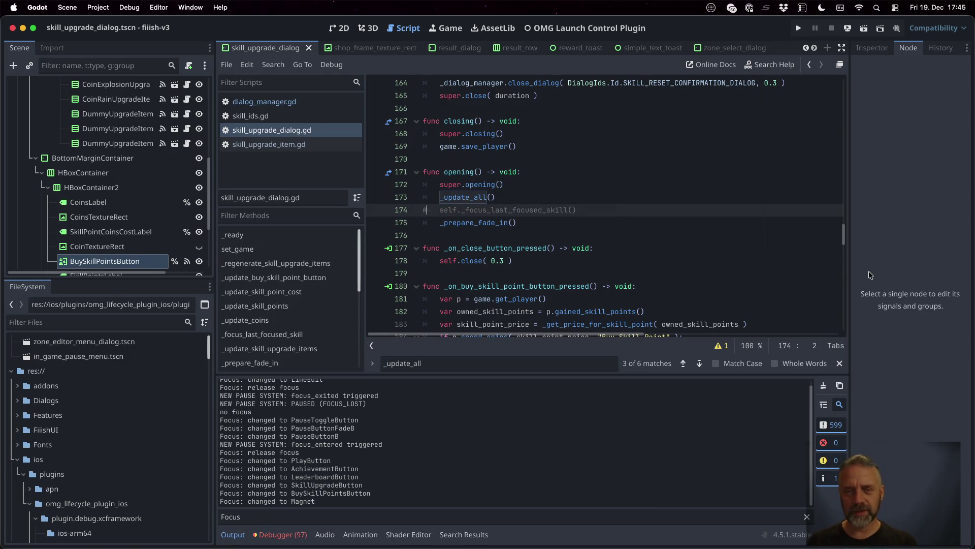
pyautogui.click(799, 28)
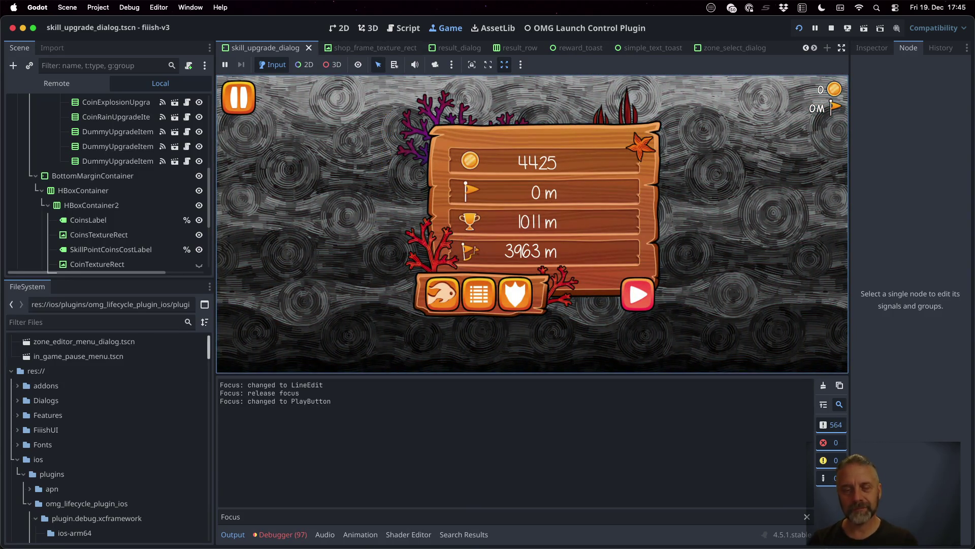
# Open the in-game Skills dialog and move focus up and down through the skill rows
pyautogui.press('Left')
pyautogui.press('Left')
pyautogui.press('Left')
pyautogui.press('Return')
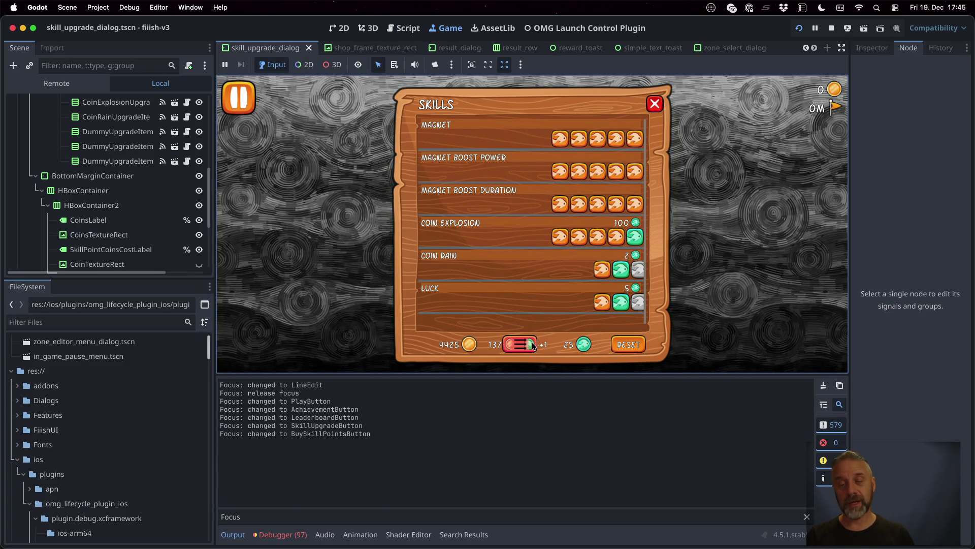
pyautogui.press('Up')
pyautogui.press('Up')
pyautogui.press('Up')
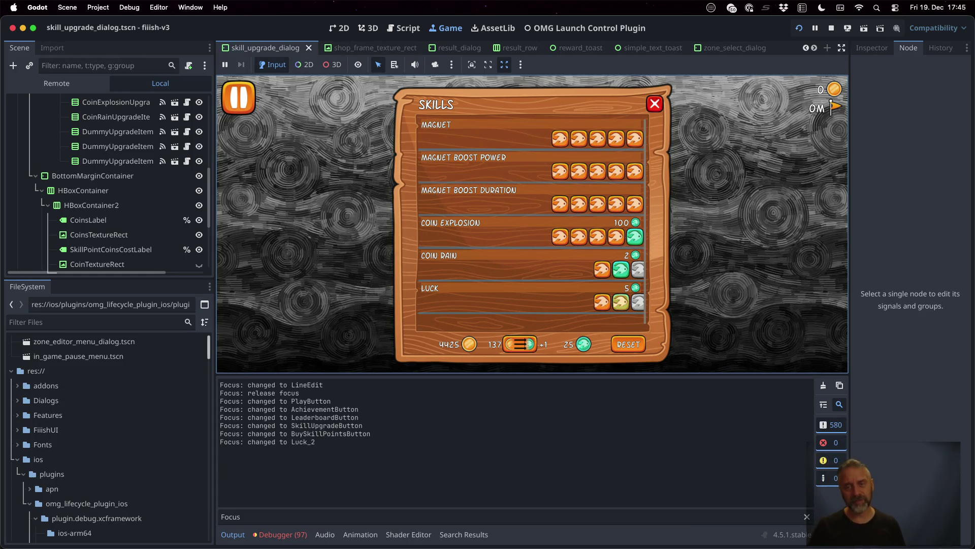
pyautogui.press('Down')
pyautogui.press('Down')
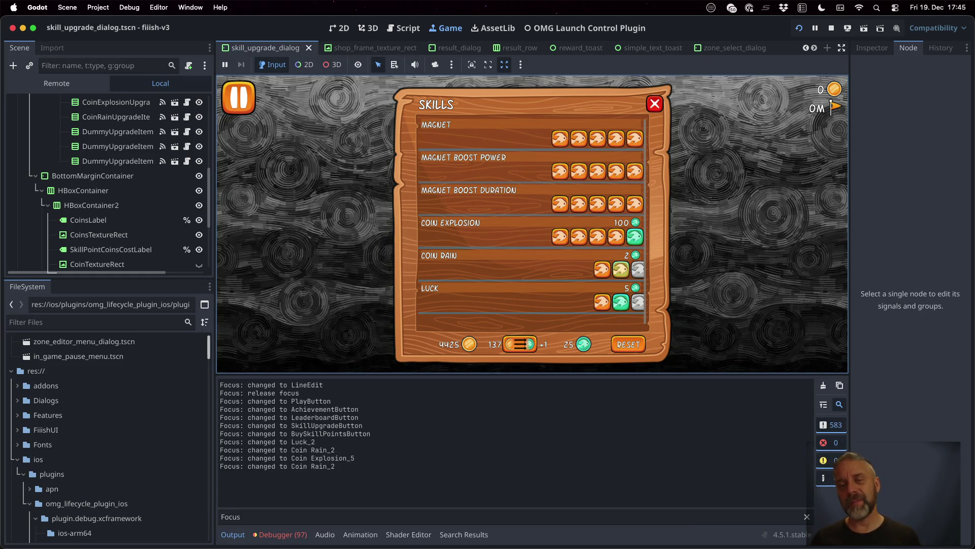
pyautogui.press('Up')
pyautogui.press('Up')
# Move focus between Coin Explosion, Reset and the buy skill points button, then stop the game
pyautogui.press('Down')
pyautogui.press('Down')
pyautogui.press('Down')
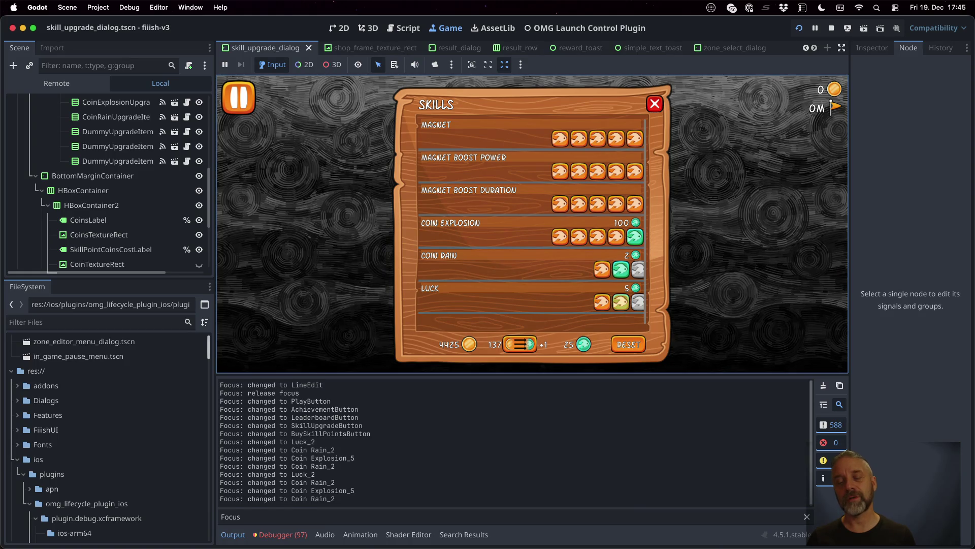
pyautogui.press('Left')
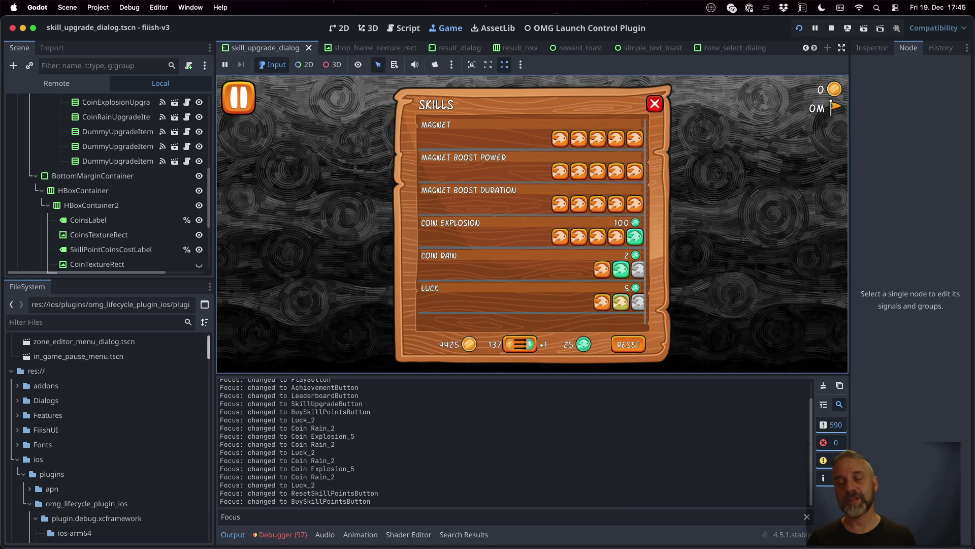
pyautogui.press('Up')
pyautogui.press('Up')
pyautogui.press('Up')
pyautogui.press('Down')
pyautogui.press('Down')
pyautogui.press('Down')
pyautogui.press('Left')
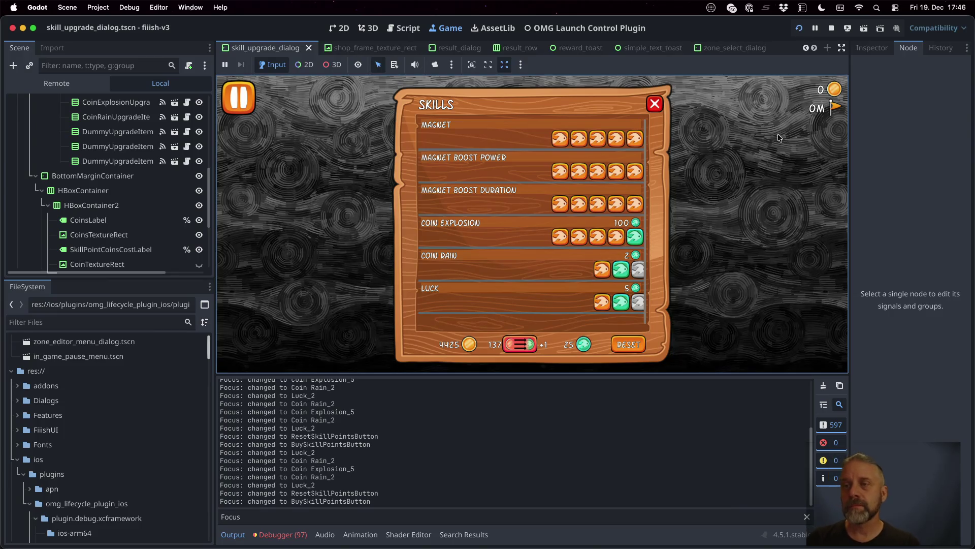
pyautogui.click(834, 27)
pyautogui.click(599, 222)
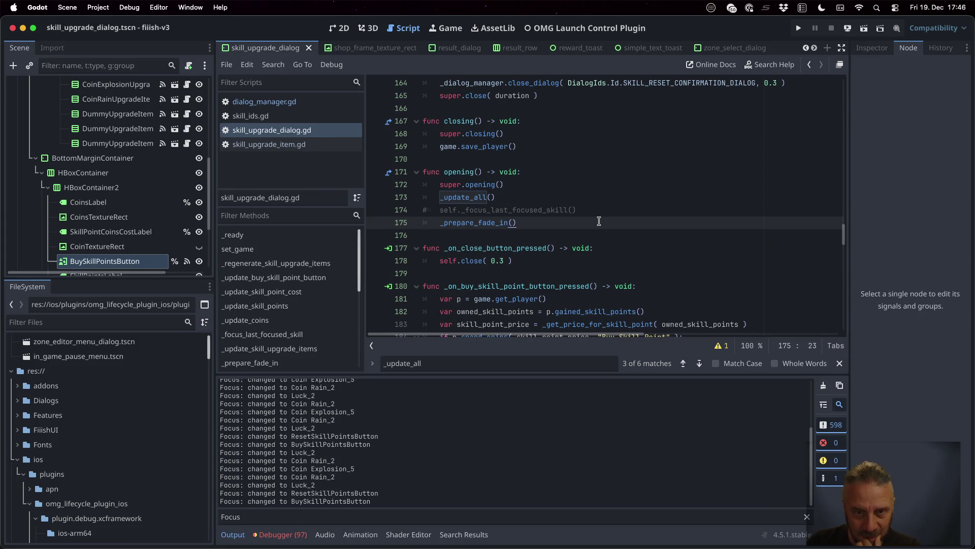
# Follow the _update_all call in opening() to the _focus_last_focused_skill definition
pyautogui.scroll(-3, 599, 221)
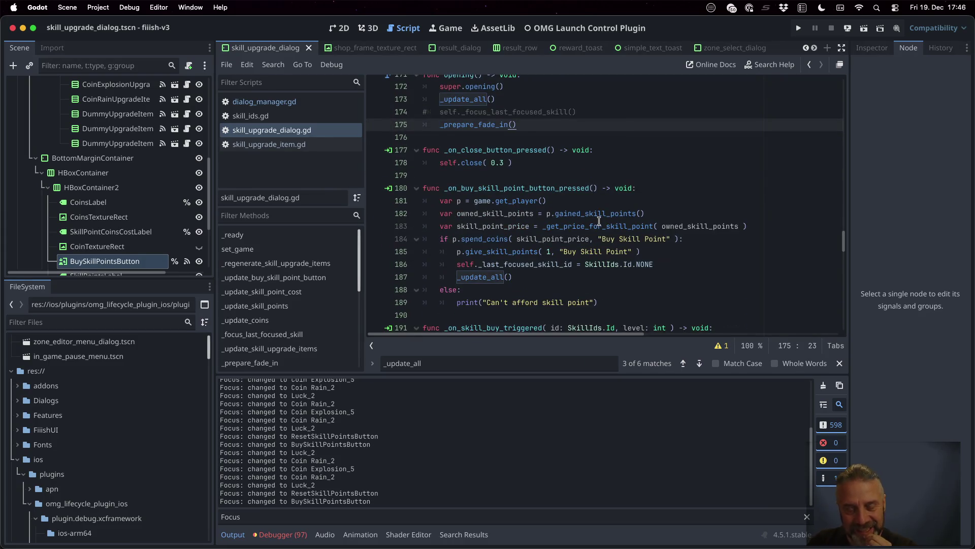
pyautogui.scroll(-1, 599, 221)
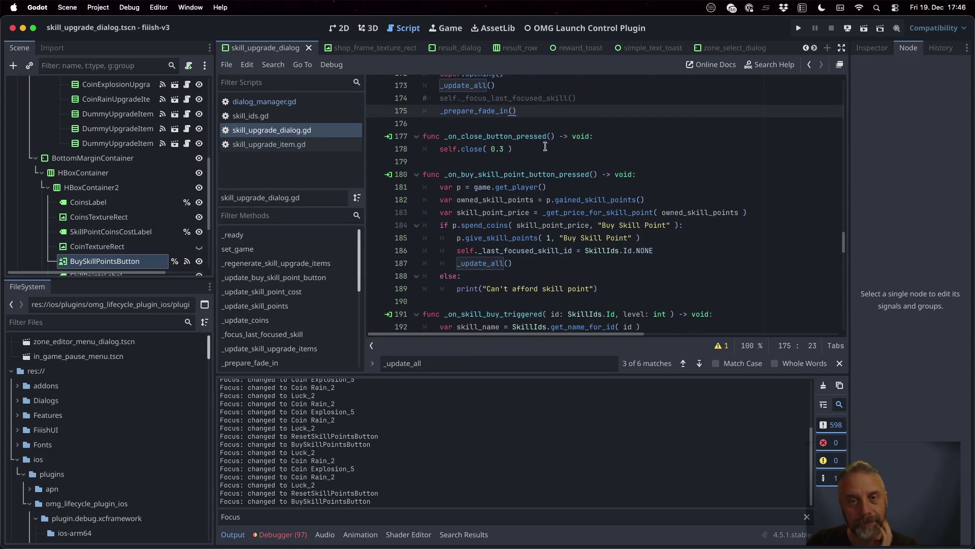
pyautogui.click(480, 86)
pyautogui.keyDown('super'); pyautogui.click(480, 87); pyautogui.keyUp('super')
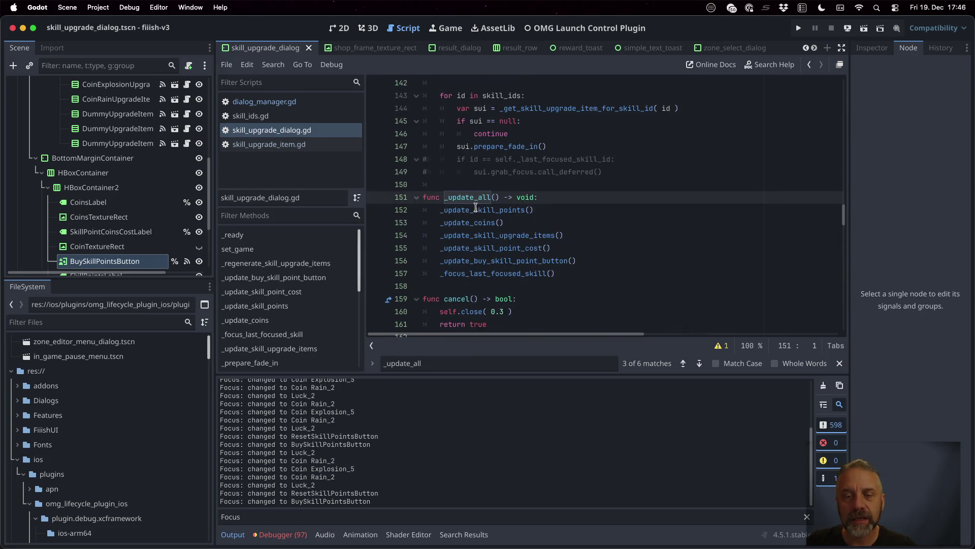
pyautogui.keyDown('super'); pyautogui.click(502, 274); pyautogui.keyUp('super')
# Open skill_upgrade_item.gd and go to the line after its _on_focus_entered function
pyautogui.scroll(-2, 583, 257)
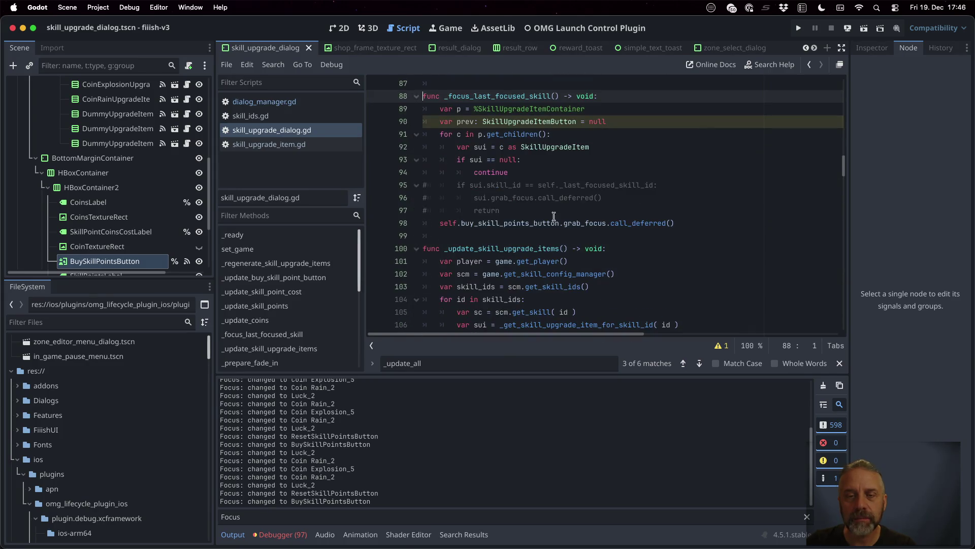
pyautogui.keyDown('super'); pyautogui.click(550, 148); pyautogui.keyUp('super')
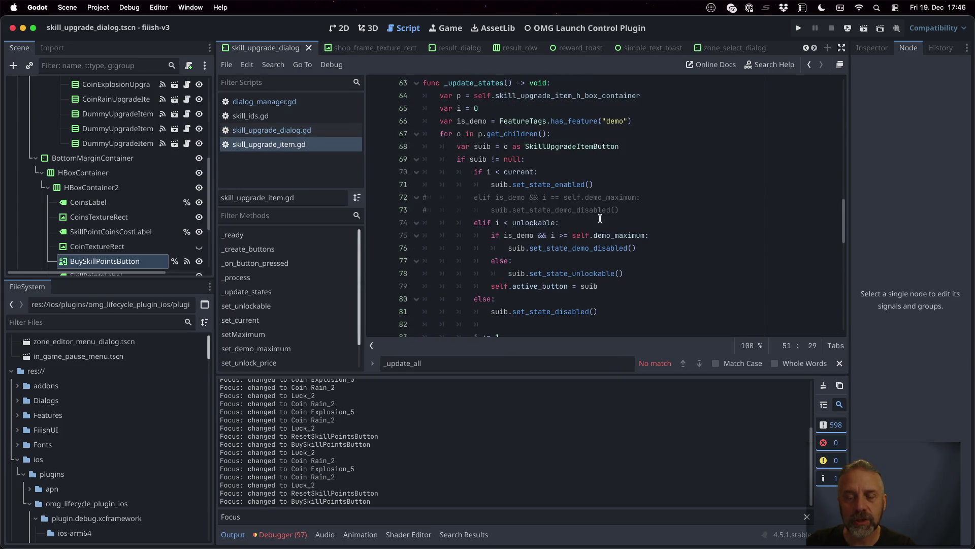
pyautogui.scroll(20, 600, 218)
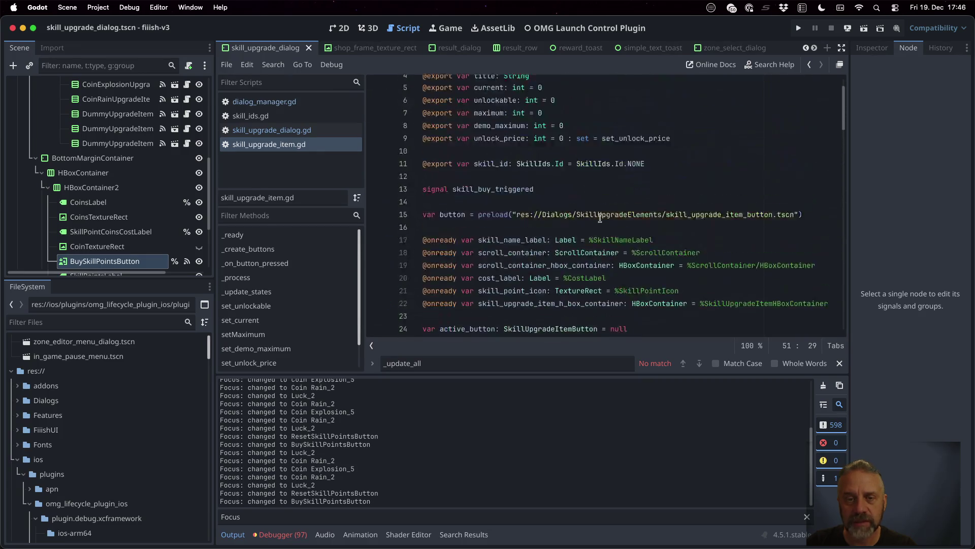
pyautogui.scroll(-3, 600, 219)
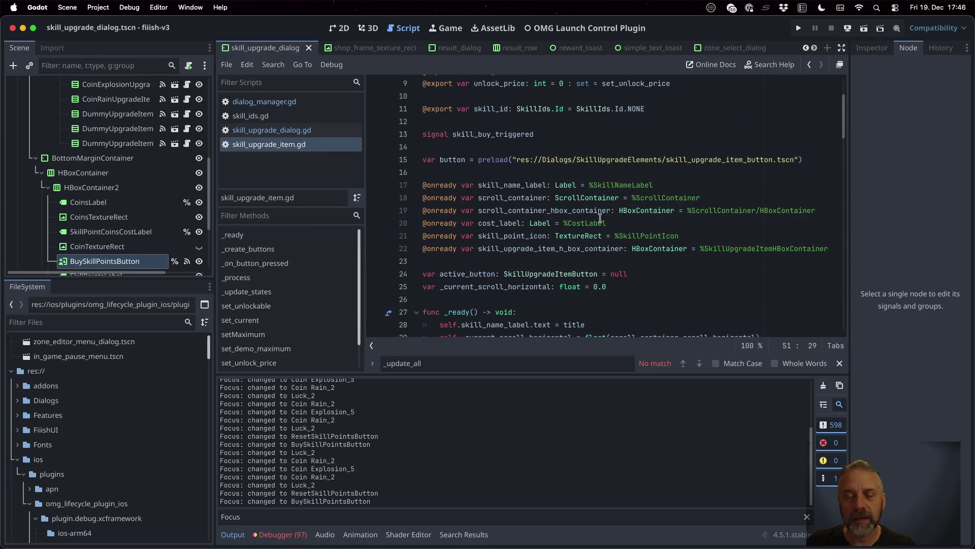
pyautogui.scroll(-3, 600, 218)
pyautogui.scroll(-15, 599, 218)
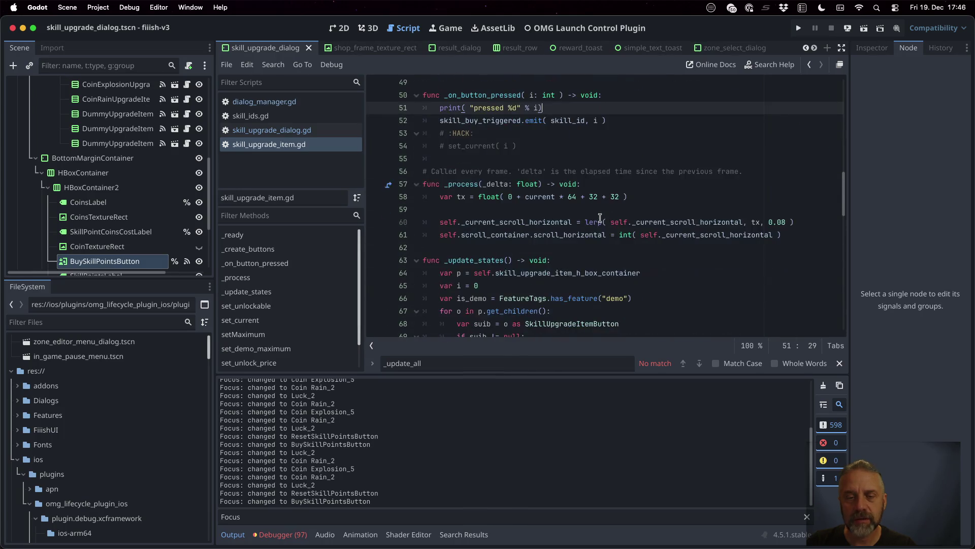
pyautogui.scroll(-15, 600, 218)
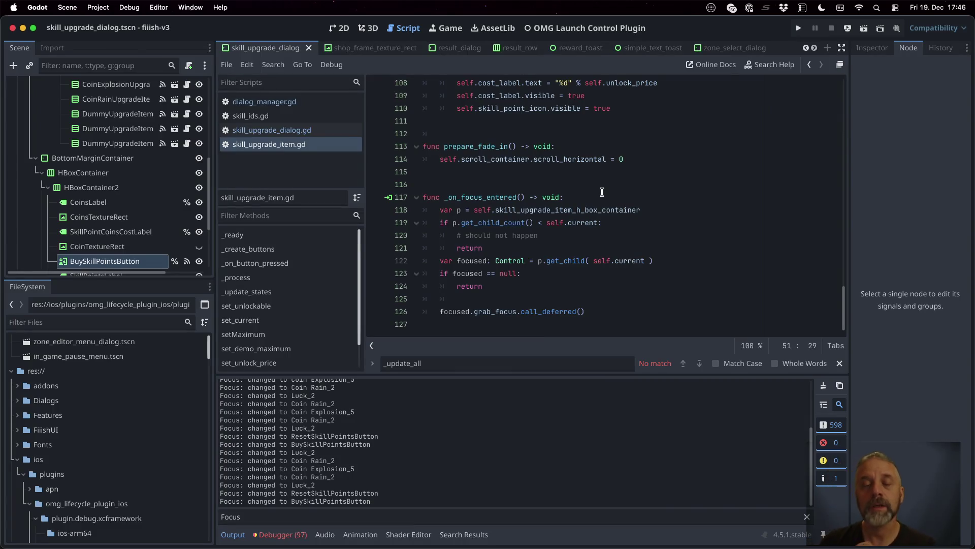
pyautogui.click(498, 322)
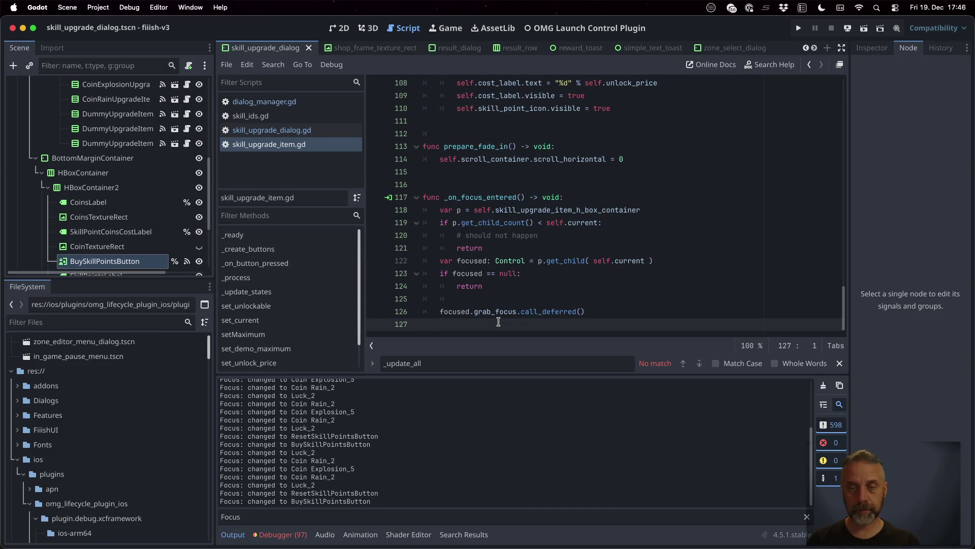
# Add func can_focus() with the copied child-count check returning false
pyautogui.press('Return')
pyautogui.write('func can_focus')
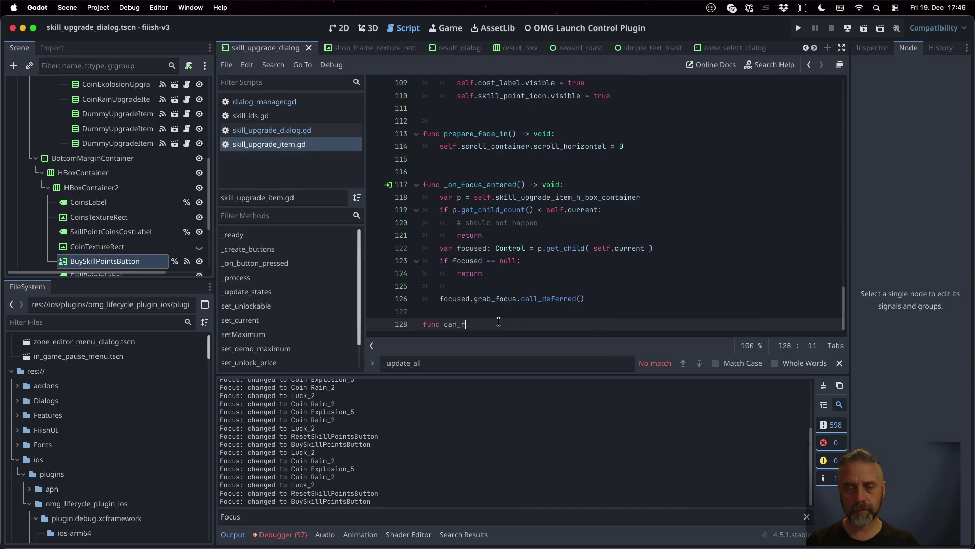
pyautogui.write('() -')
pyautogui.write('> ')
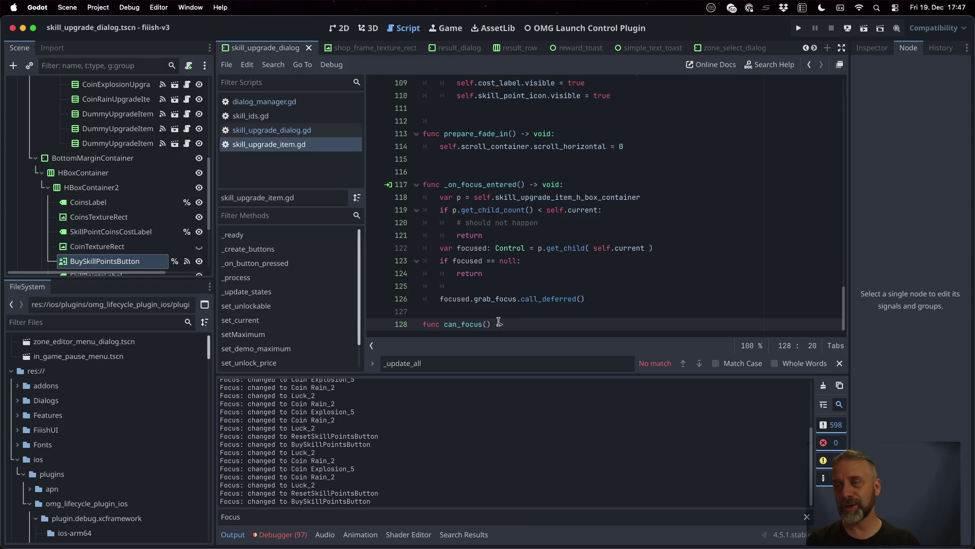
pyautogui.write('void:')
pyautogui.press('Return')
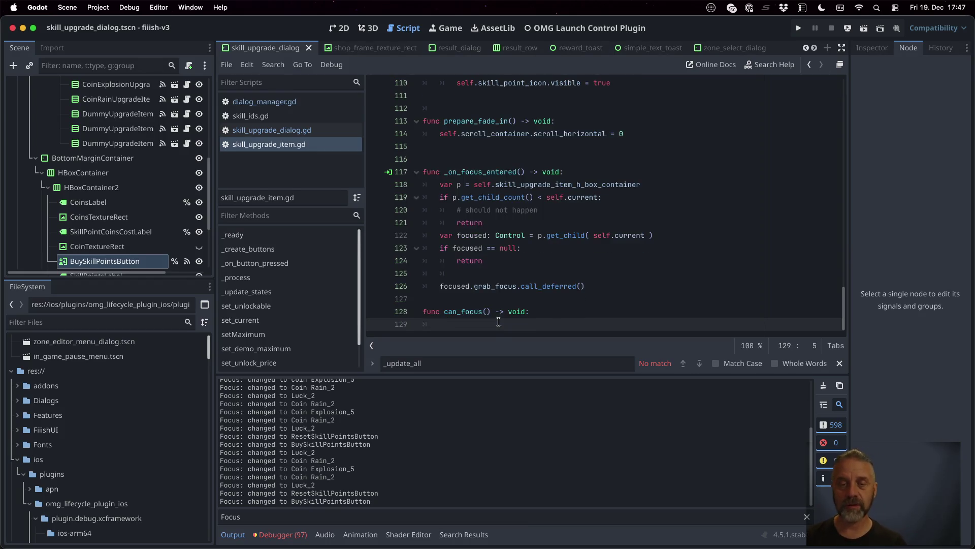
pyautogui.press('Up')
pyautogui.press('Up')
pyautogui.press('Up')
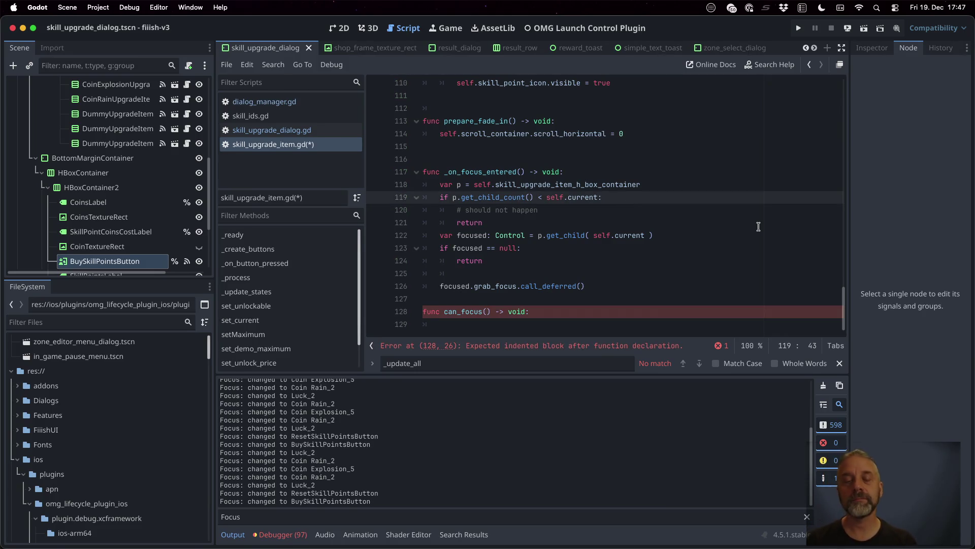
pyautogui.hotkey('shift', 'Down')
pyautogui.hotkey('shift', 'Down')
pyautogui.hotkey('shift', 'Down')
pyautogui.hotkey('ctrl', 'c')
pyautogui.press('Down')
pyautogui.press('Down')
pyautogui.press('Down')
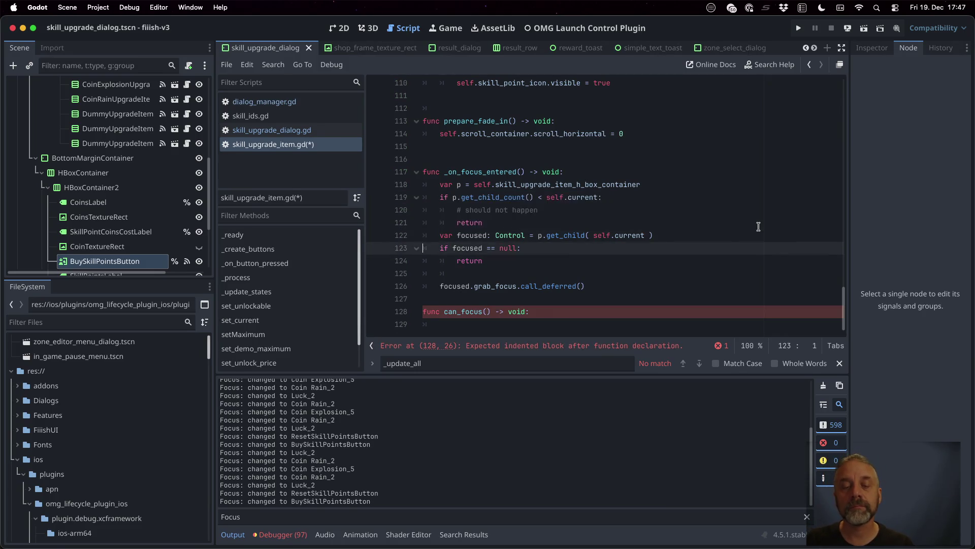
pyautogui.hotkey('ctrl', 'v')
pyautogui.press('Left')
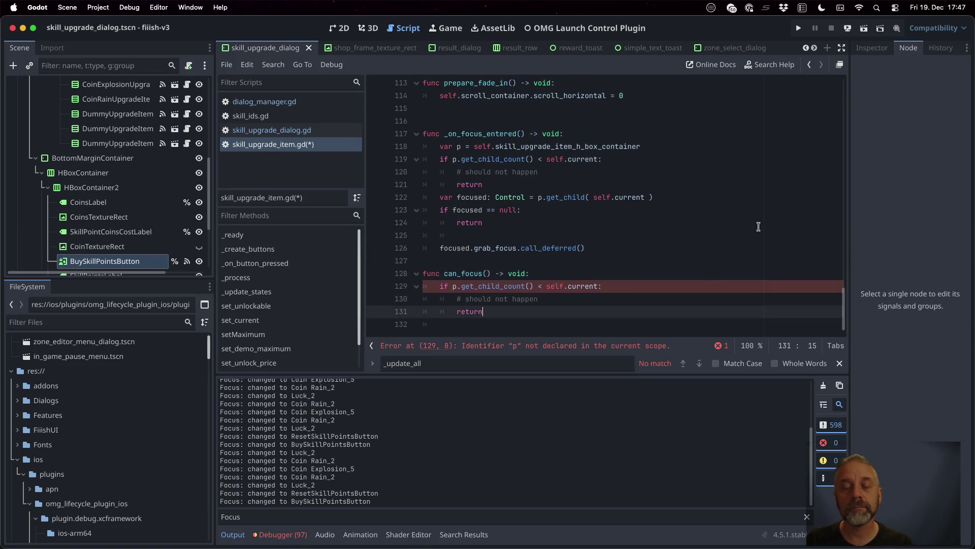
pyautogui.write('false')
pyautogui.press('Escape')
# Copy the var p line from _on_focus_entered into can_focus above the check
pyautogui.press('Up')
pyautogui.press('Up')
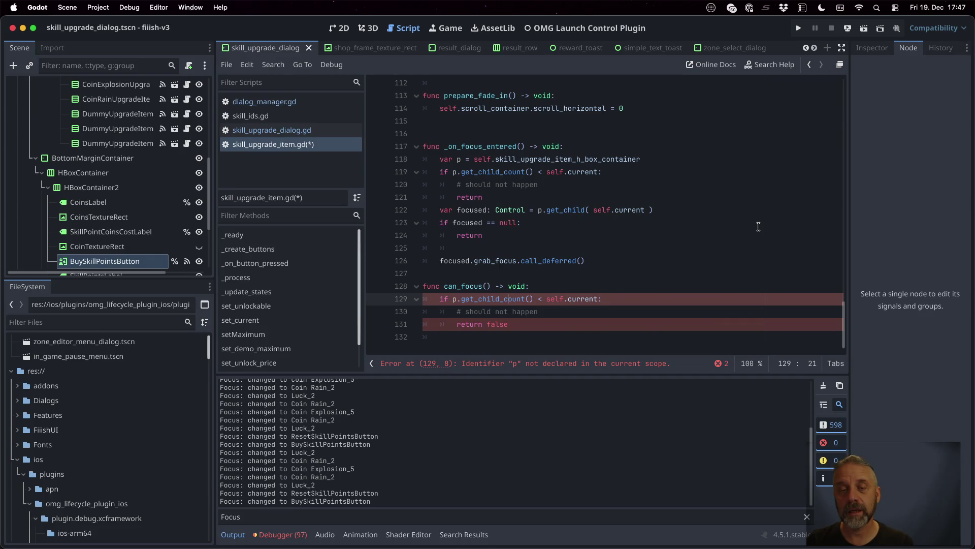
pyautogui.press('Up')
pyautogui.press('Up')
pyautogui.press('Up')
pyautogui.press('Down')
pyautogui.press('Home')
pyautogui.hotkey('shift', 'Down')
pyautogui.hotkey('ctrl', 'c')
pyautogui.press('Down')
pyautogui.press('Down')
pyautogui.press('Down')
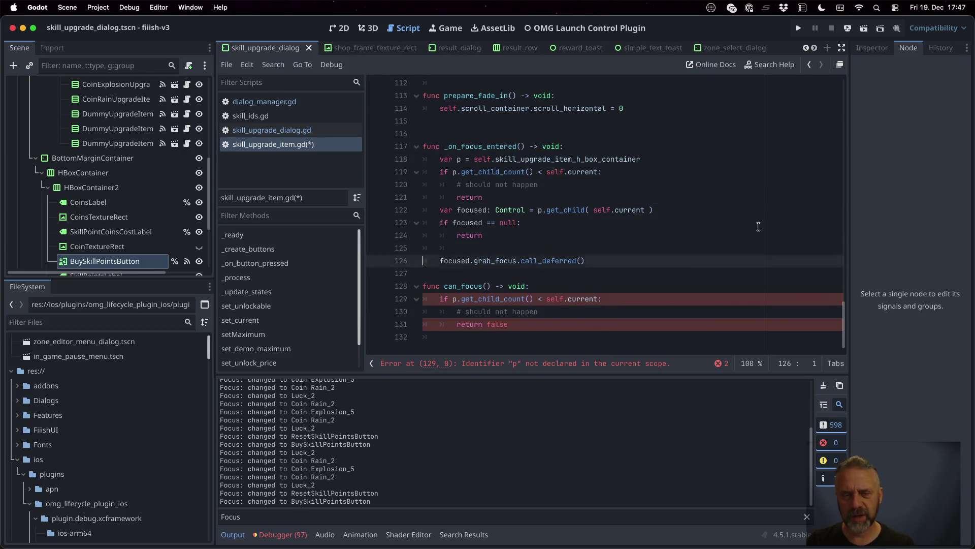
pyautogui.hotkey('ctrl', 'v')
pyautogui.press('Down')
pyautogui.press('Down')
pyautogui.press('Down')
pyautogui.press('End')
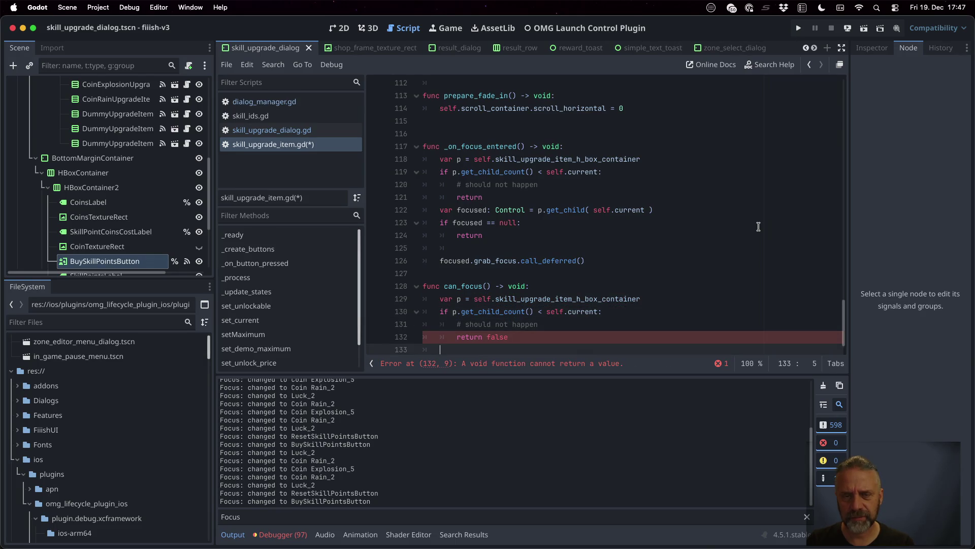
# Add 'if self.maximum <= self.current: return false' and a final 'return true', then save
pyautogui.press('Return')
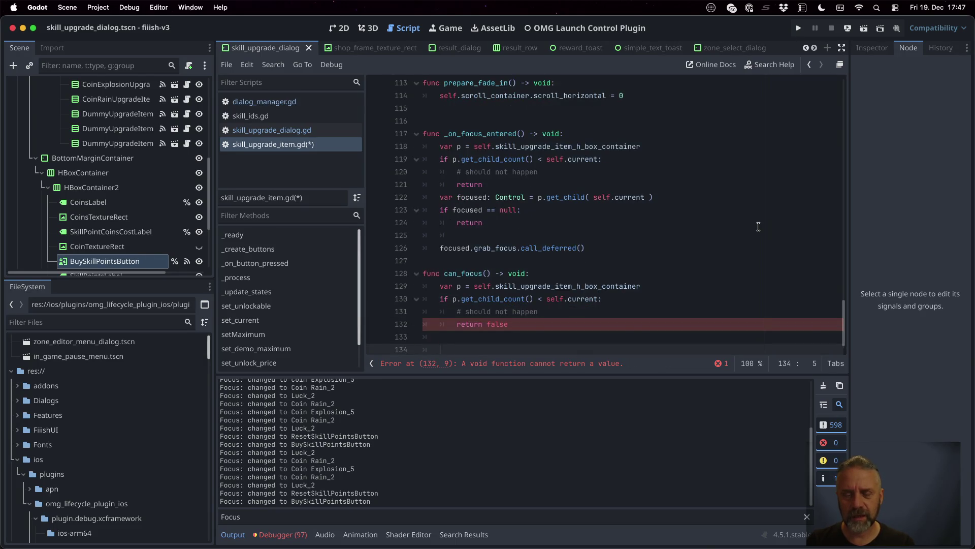
pyautogui.write('if sel')
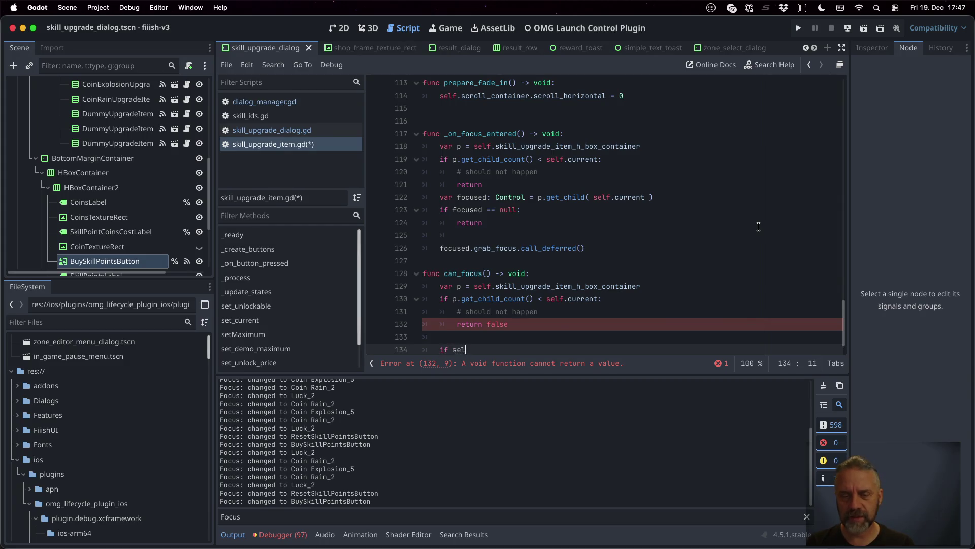
pyautogui.write('f.maximum')
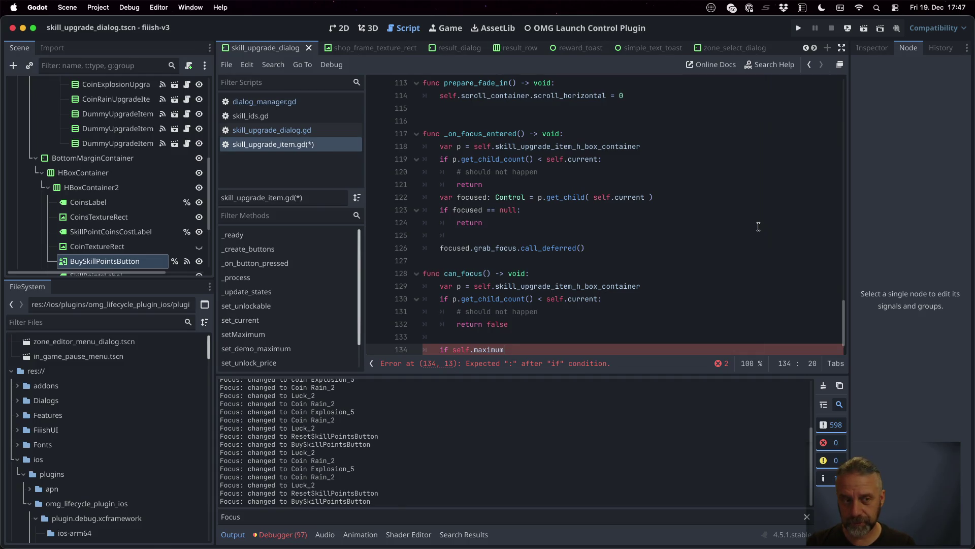
pyautogui.write(' <= self.')
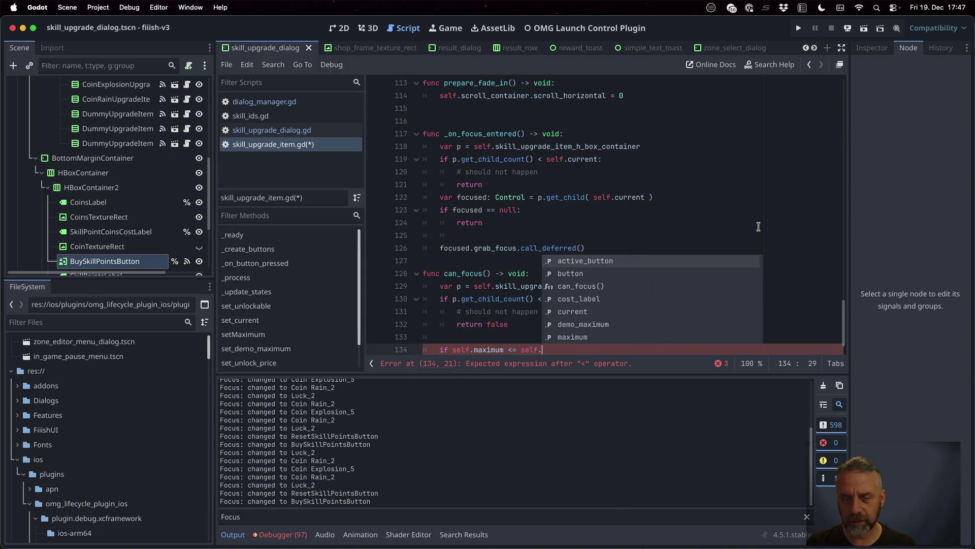
pyautogui.write('current:')
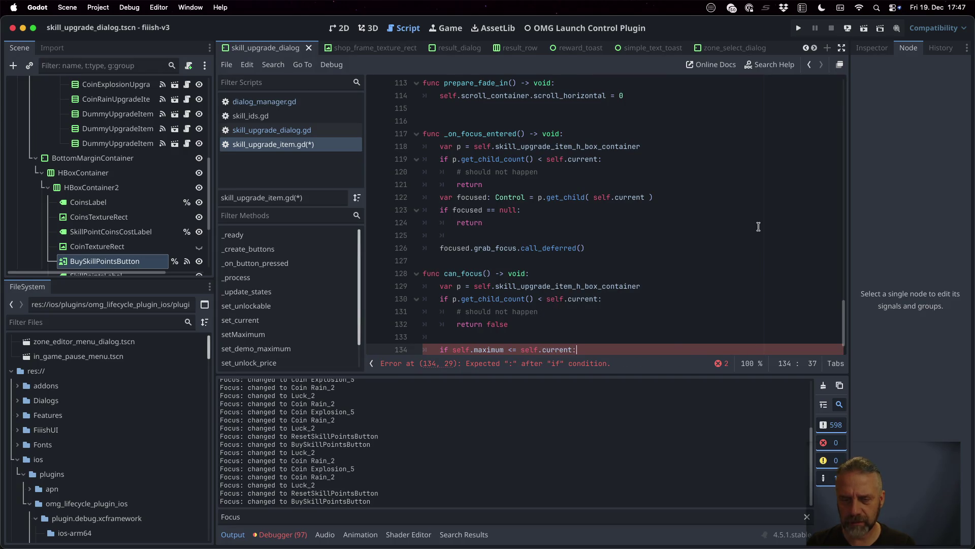
pyautogui.press('Return')
pyautogui.write('return f')
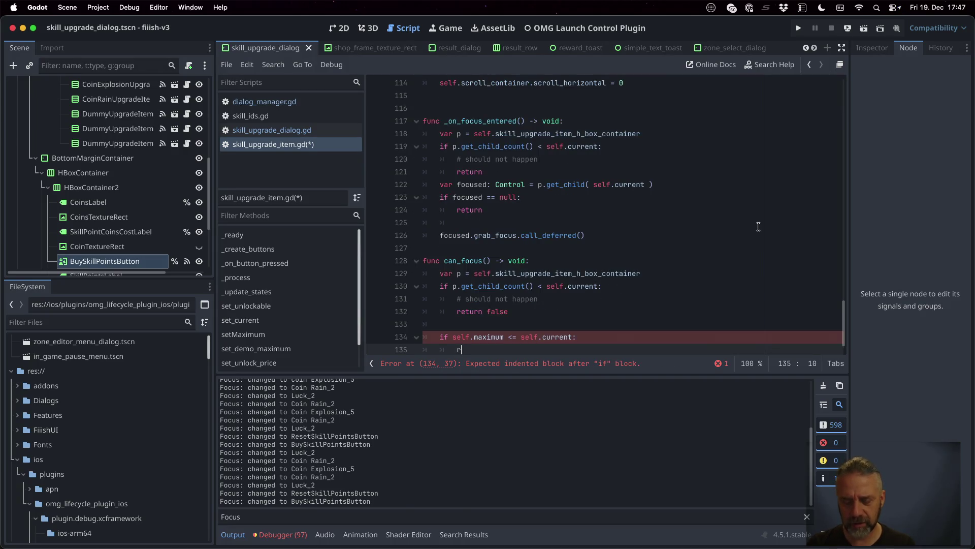
pyautogui.write('alse')
pyautogui.press('Return')
pyautogui.press('Return')
pyautogui.press('BackSpace')
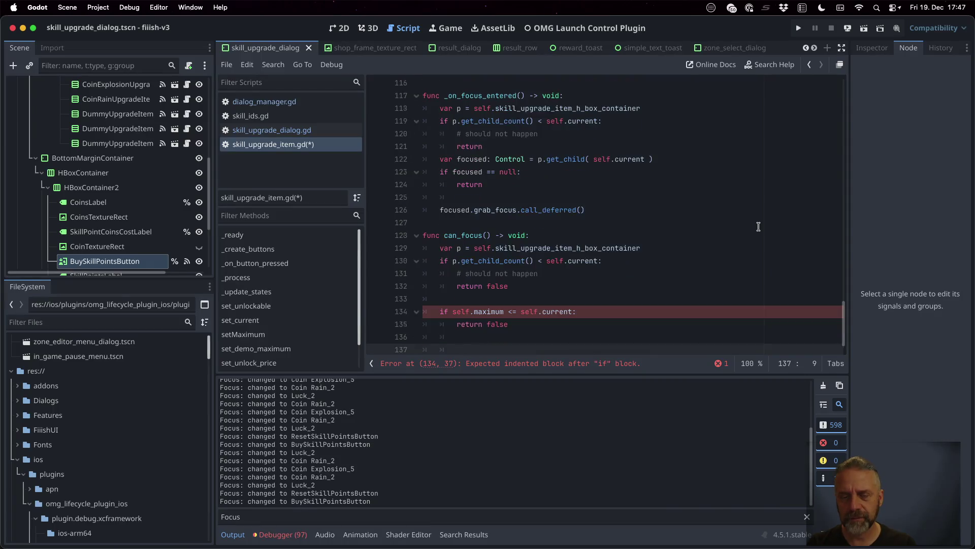
pyautogui.write('retur')
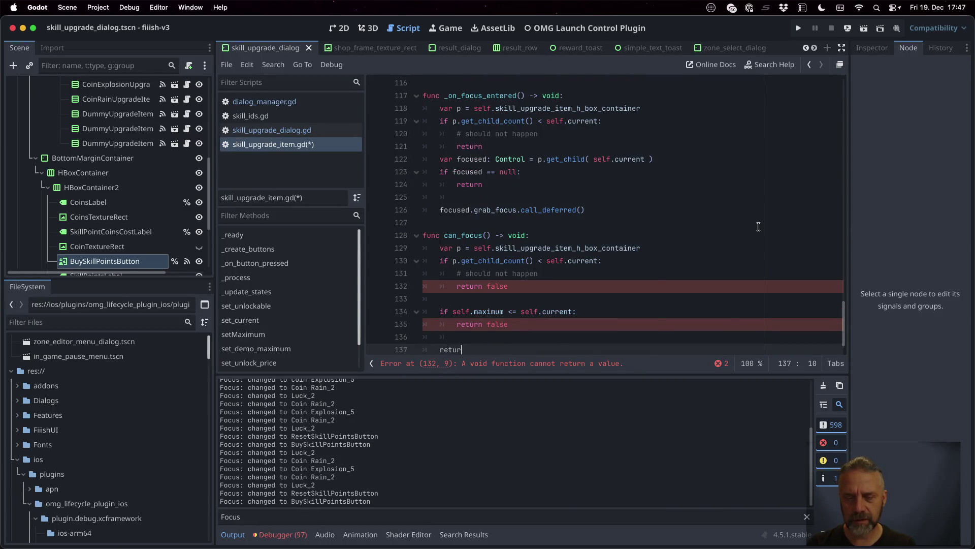
pyautogui.write('n true')
pyautogui.press('super+s')
# Change can_focus's return type from void to bool
pyautogui.click(747, 214)
pyautogui.scroll(-1, 660, 211)
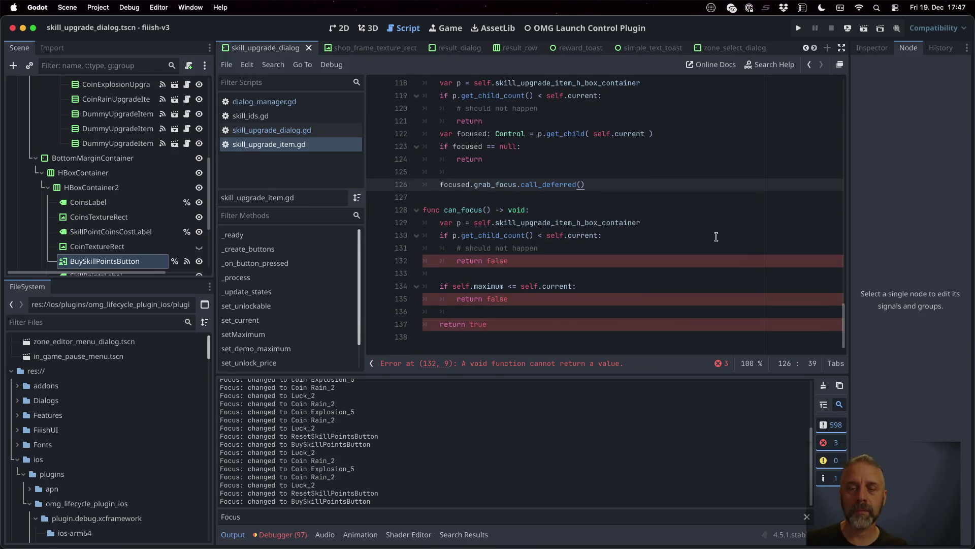
pyautogui.doubleClick(518, 209)
pyautogui.write('bool')
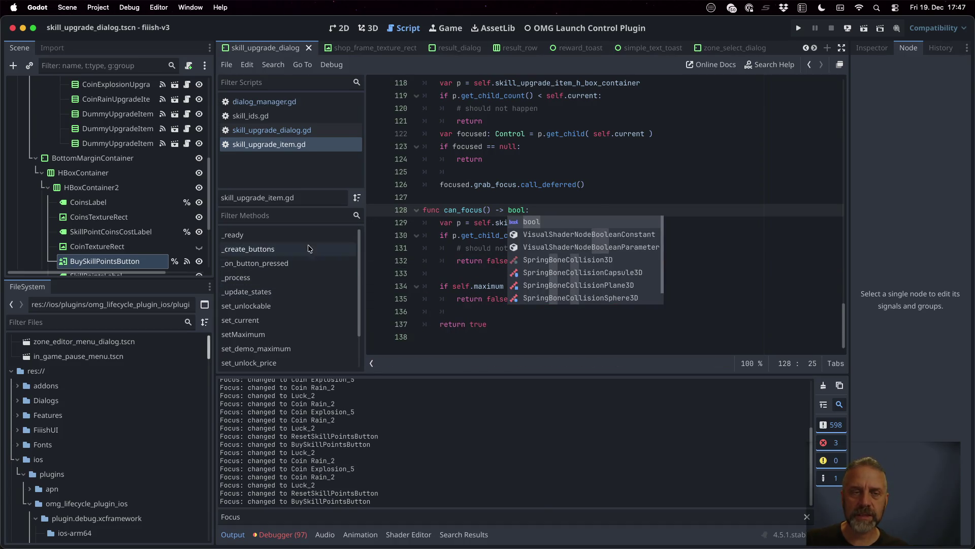
pyautogui.click(283, 131)
# Uncomment the last-focused skill check, its grab_focus call and return line
pyautogui.click(567, 197)
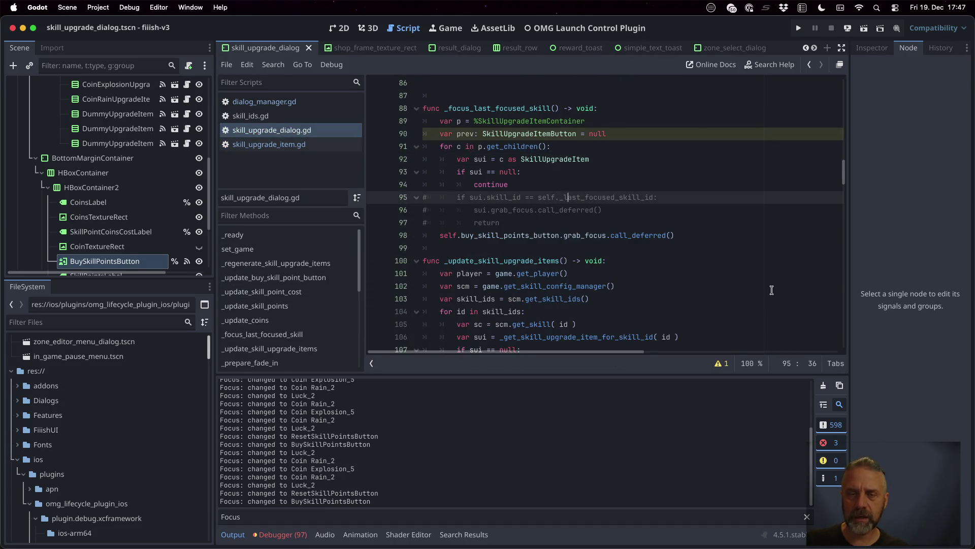
pyautogui.press('super+k')
pyautogui.press('Down')
pyautogui.press('super+k')
pyautogui.press('Down')
pyautogui.press('super+k')
# Wrap the grab_focus and return lines in an 'if sui.can_focus():' block
pyautogui.press('Up')
pyautogui.press('Up')
pyautogui.press('End')
pyautogui.press('Return')
pyautogui.write('if sui')
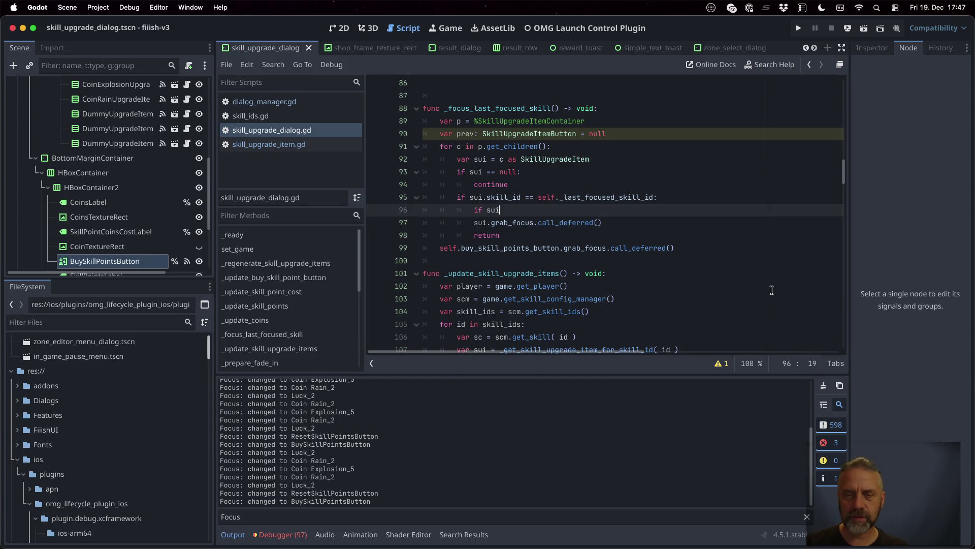
pyautogui.write('.can')
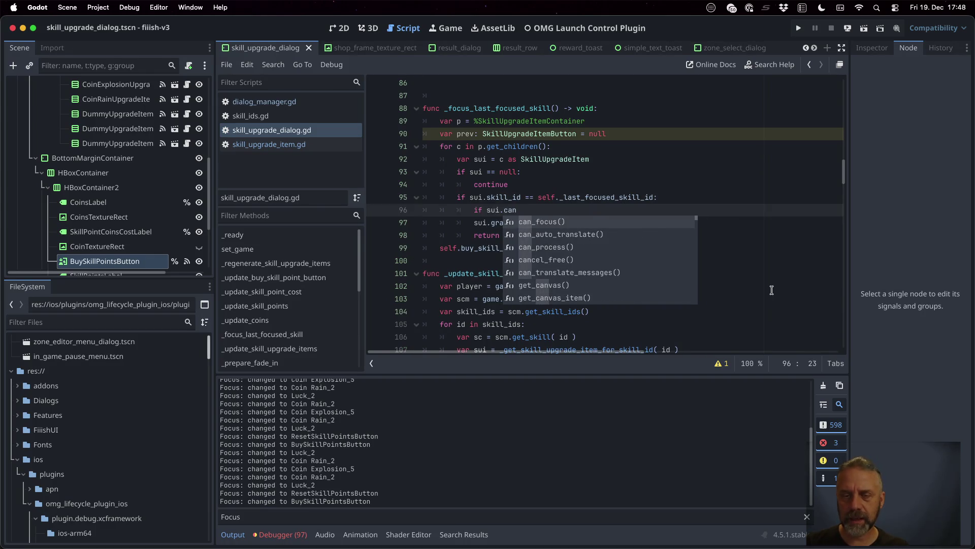
pyautogui.press('Return')
pyautogui.write(':')
pyautogui.press('Down')
pyautogui.press('Home')
pyautogui.press('Tab')
pyautogui.press('Down')
pyautogui.press('Home')
pyautogui.press('Tab')
pyautogui.press('End')
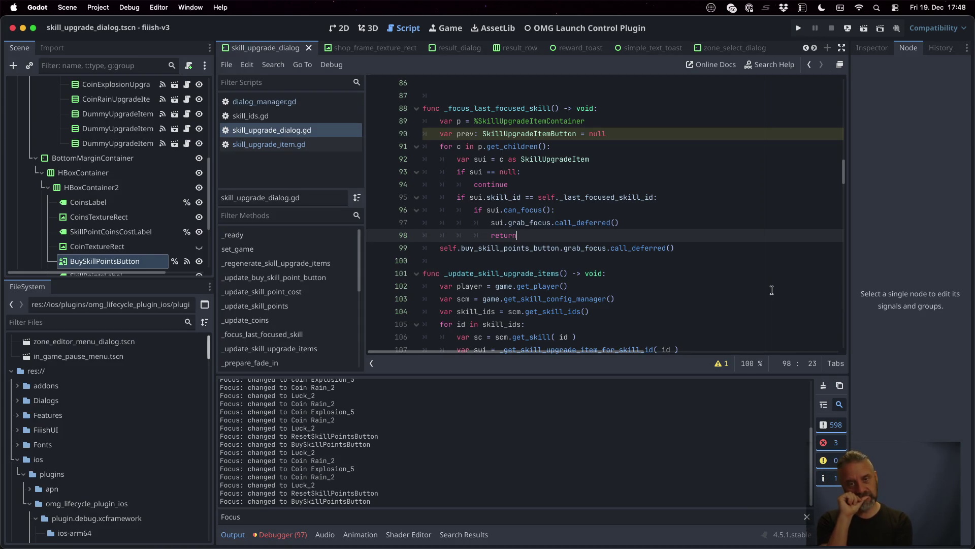
# Add an else branch containing break after the return
pyautogui.press('Return')
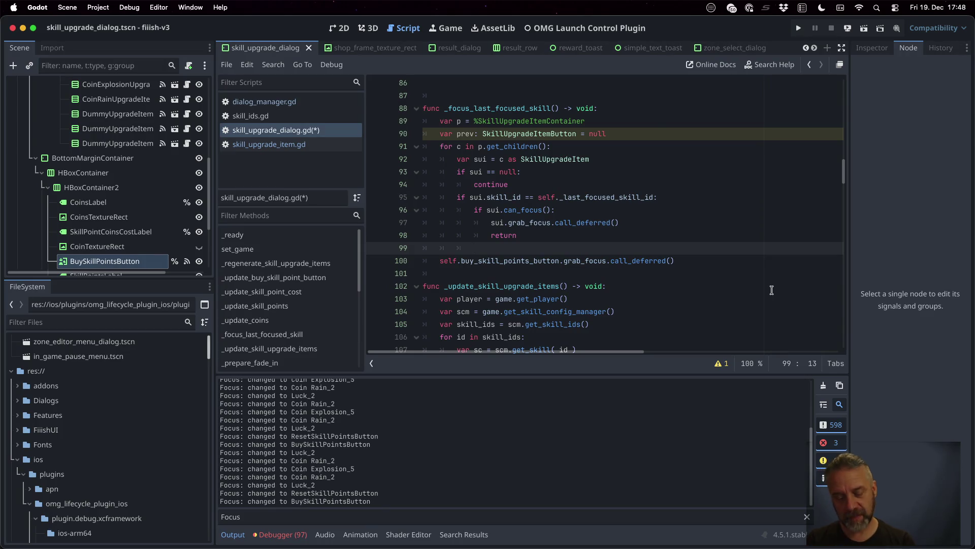
pyautogui.write('else:')
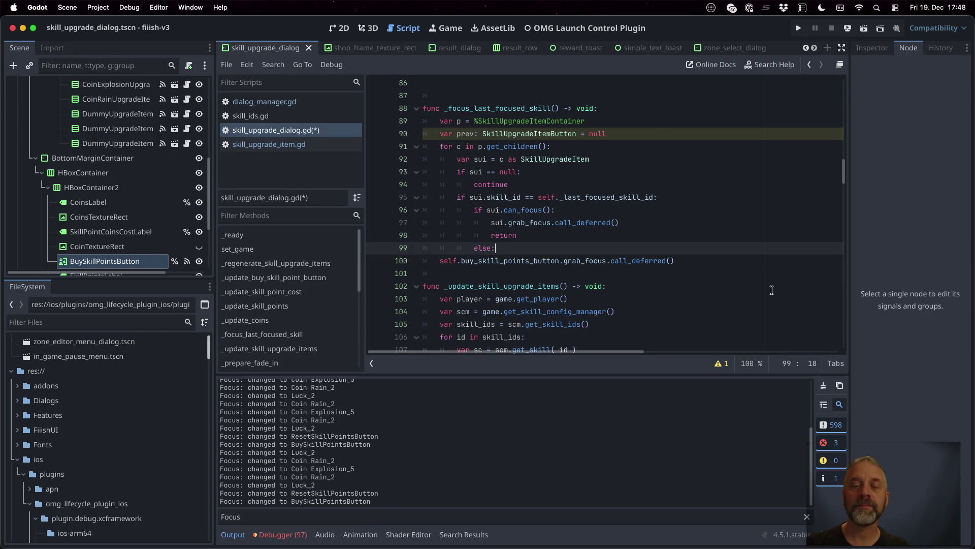
pyautogui.press('Return')
pyautogui.write('break')
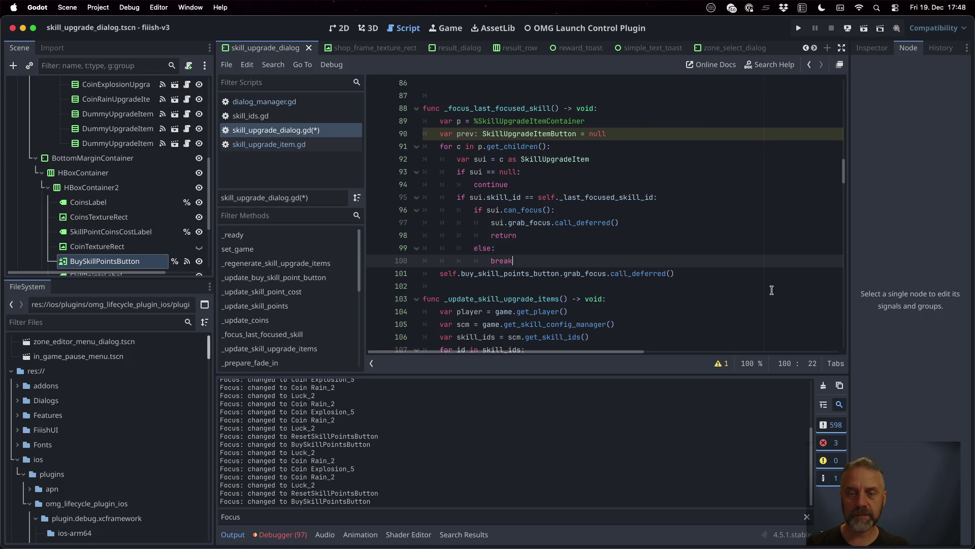
pyautogui.press('Return')
# Insert a second loop over the children with the cast and null-check lines
pyautogui.press('Up')
pyautogui.press('Up')
pyautogui.press('Up')
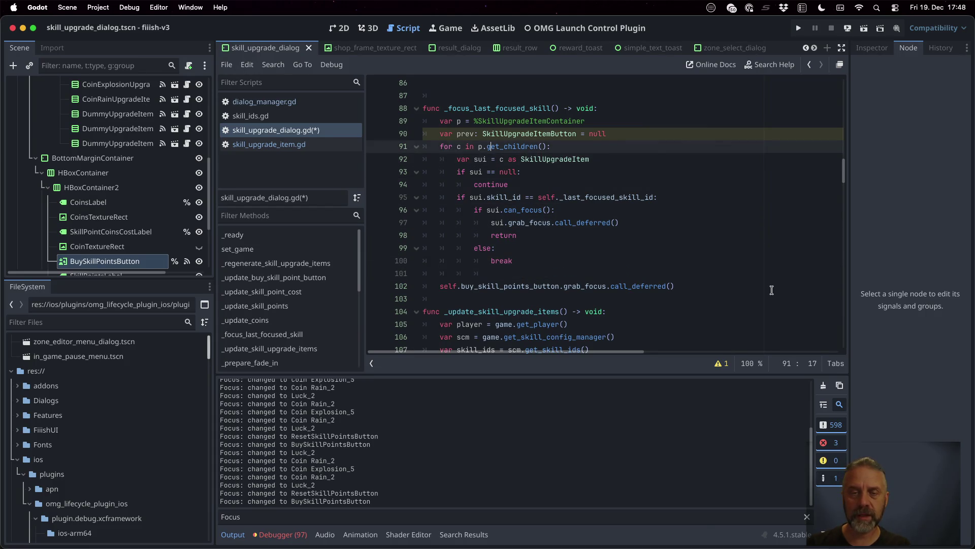
pyautogui.press('Down')
pyautogui.press('Down')
pyautogui.press('Down')
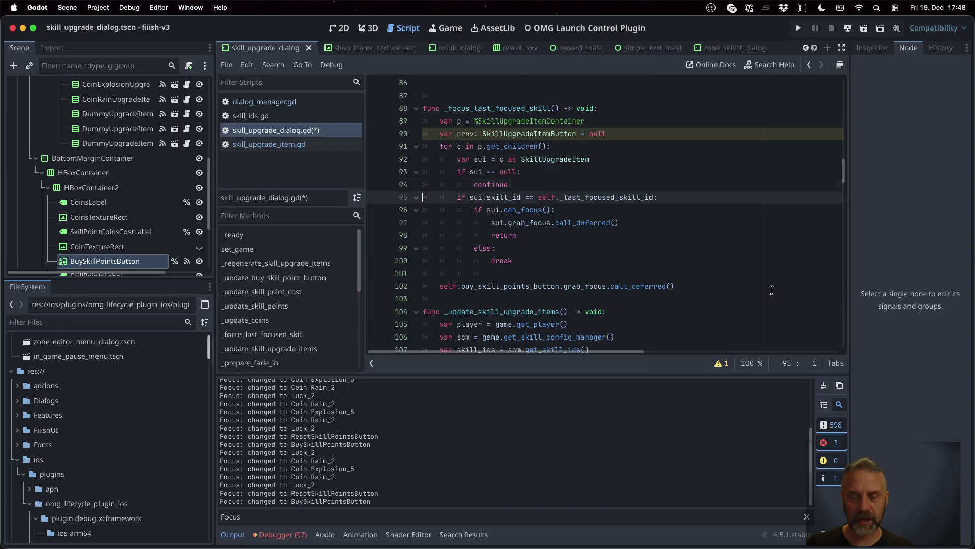
pyautogui.write('for c in p.get_children():')
pyautogui.press('Up')
pyautogui.press('Up')
pyautogui.press('Up')
pyautogui.press('Up')
pyautogui.hotkey('shift', 'Down')
pyautogui.hotkey('shift', 'Down')
pyautogui.hotkey('shift', 'Down')
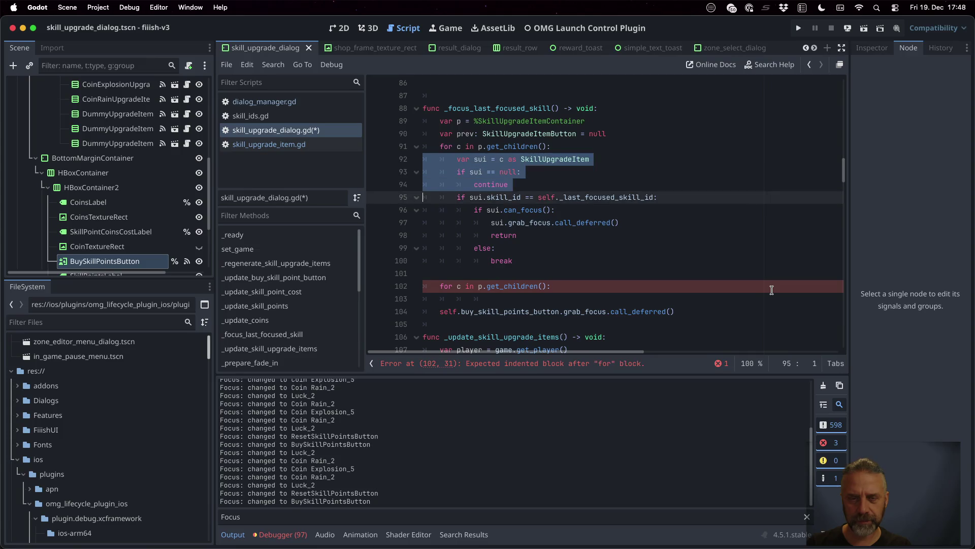
pyautogui.hotkey('ctrl', 'c')
pyautogui.press('Down')
pyautogui.press('Down')
pyautogui.press('Down')
pyautogui.hotkey('ctrl', 'v')
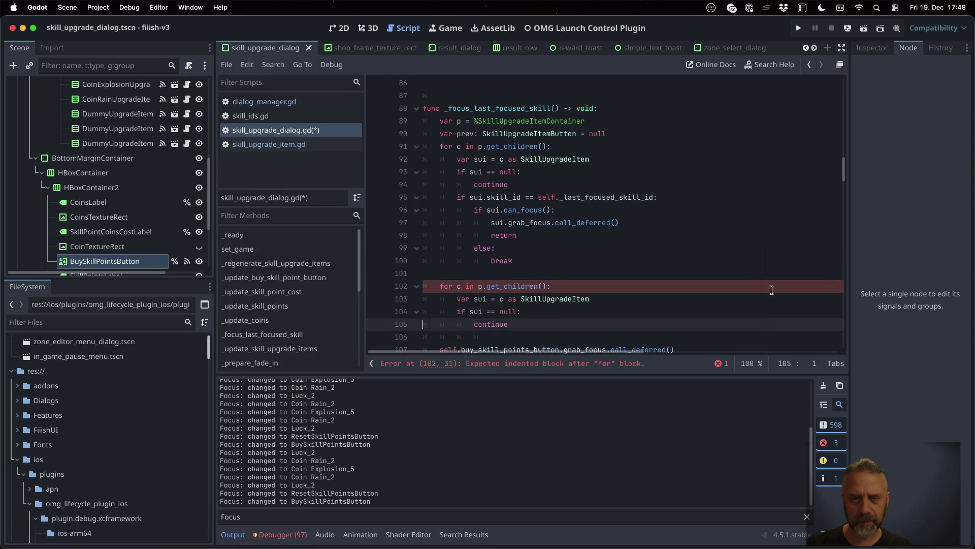
# Paste the can_focus check into the second loop, save, and run the game
pyautogui.press('Up')
pyautogui.press('Up')
pyautogui.press('Up')
pyautogui.press('Down')
pyautogui.hotkey('shift', 'Down')
pyautogui.hotkey('shift', 'Down')
pyautogui.hotkey('shift', 'Down')
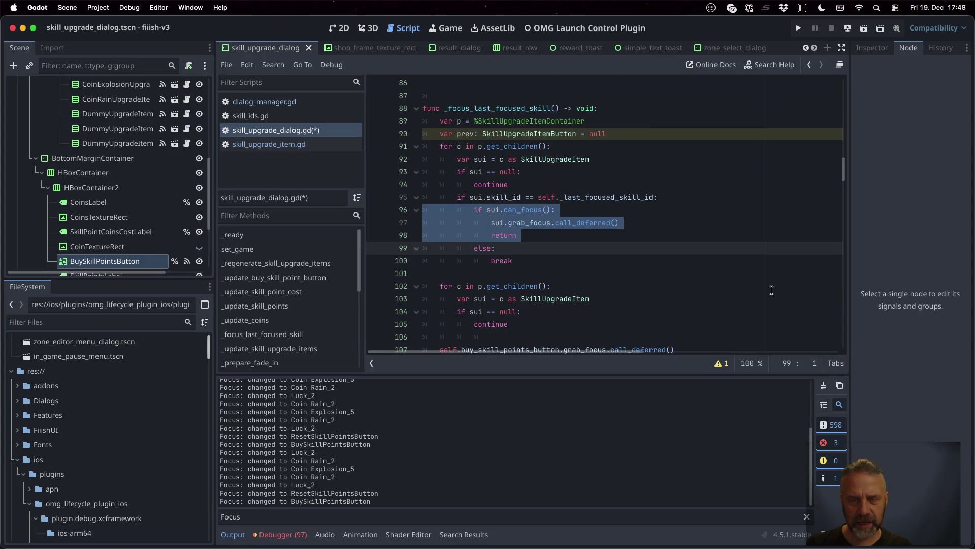
pyautogui.hotkey('ctrl', 'c')
pyautogui.press('Down')
pyautogui.press('Down')
pyautogui.press('Down')
pyautogui.press('Up')
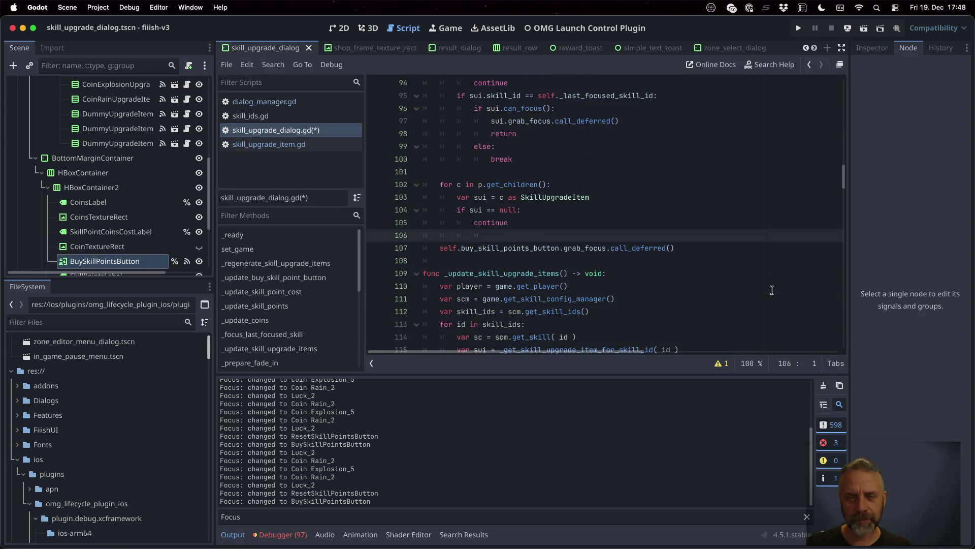
pyautogui.hotkey('ctrl', 'v')
pyautogui.hotkey('shift', 'Up')
pyautogui.hotkey('shift', 'Up')
pyautogui.hotkey('shift', 'Up')
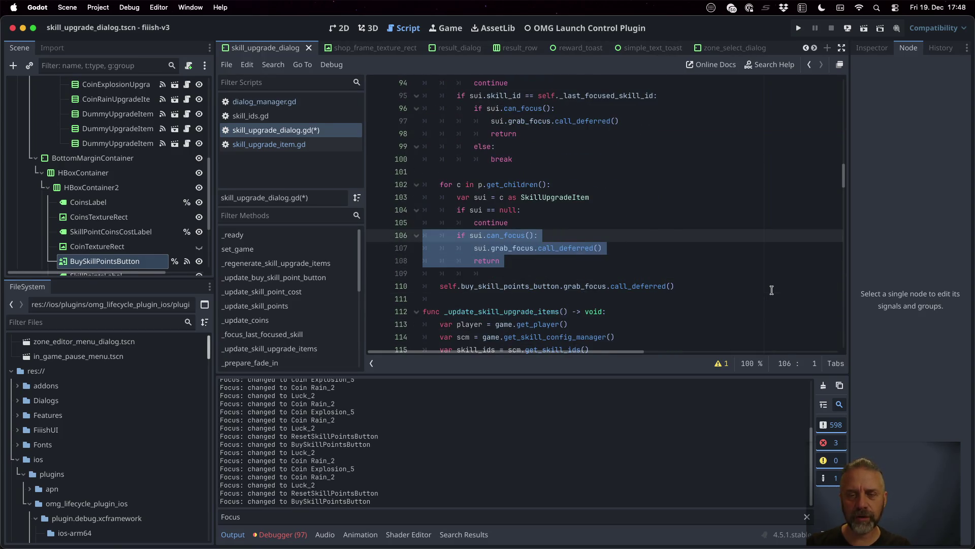
pyautogui.press('Down')
pyautogui.hotkey('ctrl', 's')
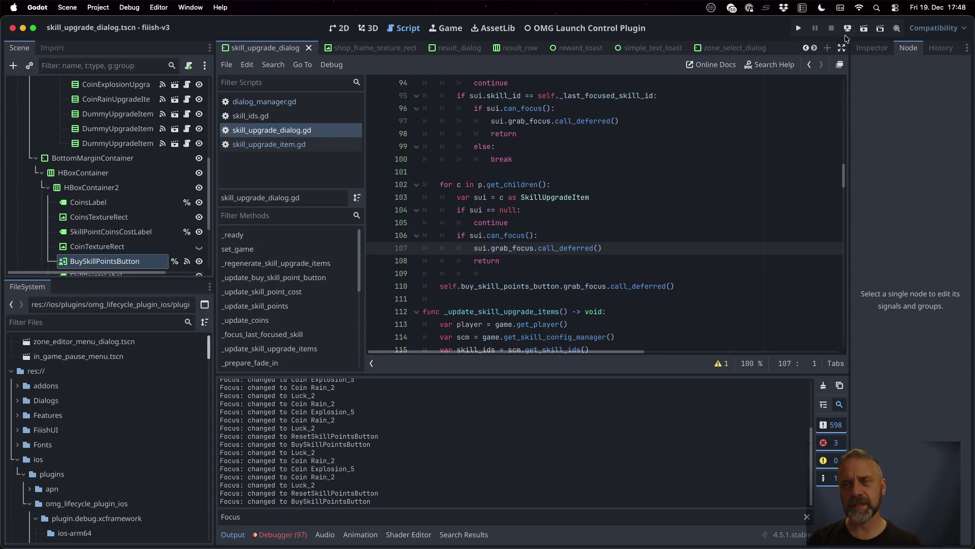
pyautogui.click(799, 28)
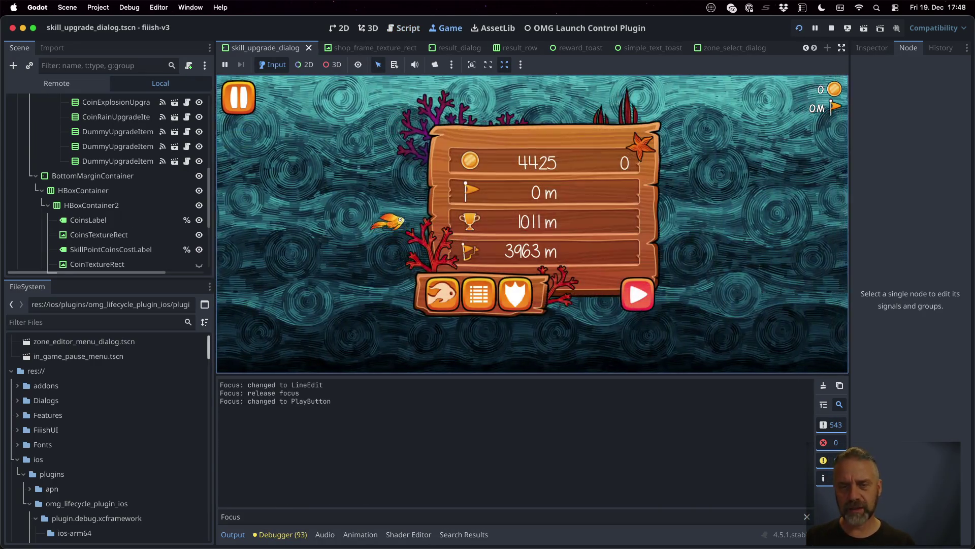
# Open the Skills dialog from the results screen with the controller, then close and reopen it
pyautogui.press('Left')
pyautogui.press('Left')
pyautogui.press('Left')
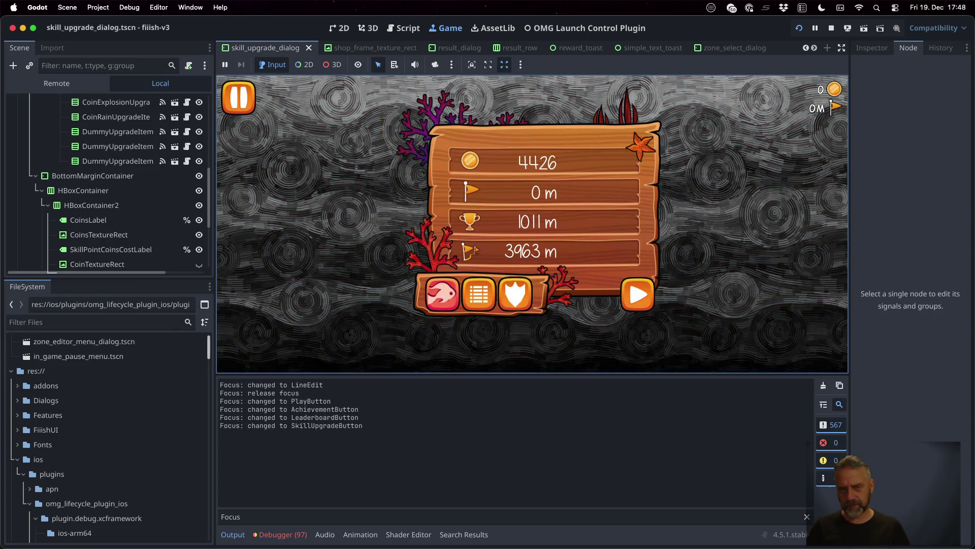
pyautogui.press('Return')
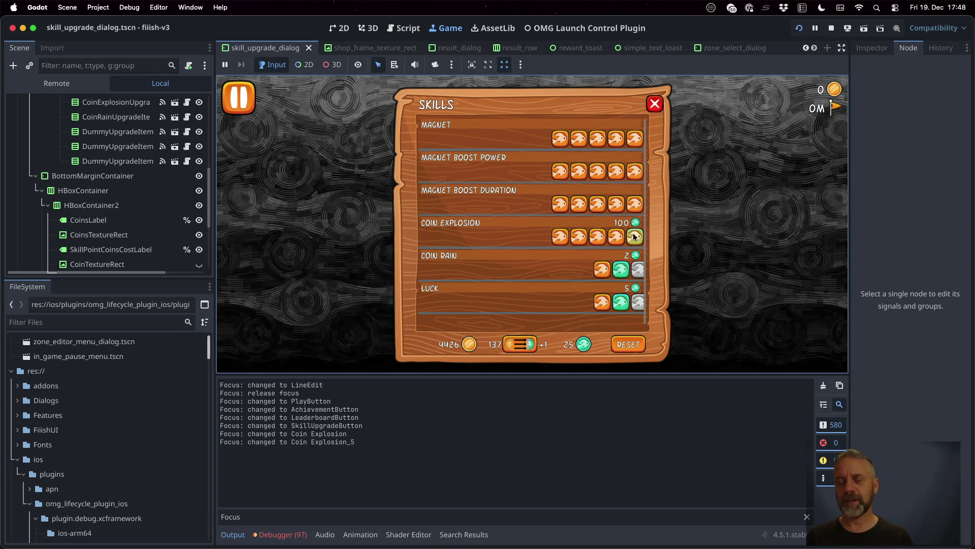
pyautogui.press('Escape')
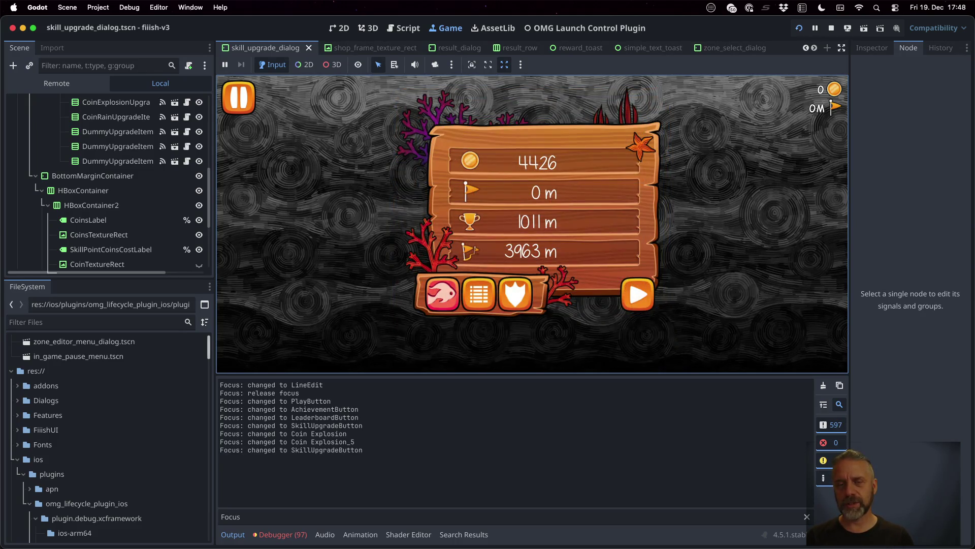
pyautogui.press('Return')
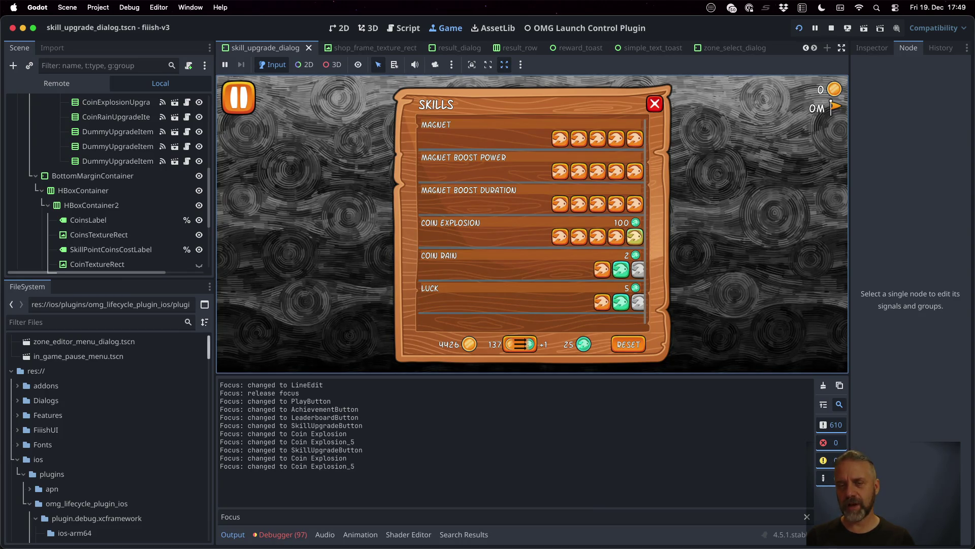
# Try the too-expensive Coin Explosion upgrade, dismiss the notice, and buy one skill point
pyautogui.press('Return')
pyautogui.press('Return')
pyautogui.press('Down')
pyautogui.press('Down')
pyautogui.press('Down')
pyautogui.press('Left')
# Buy a second skill point, leaving 4150 coins and 27 points, then stop the game
pyautogui.press('Return')
pyautogui.press('Up')
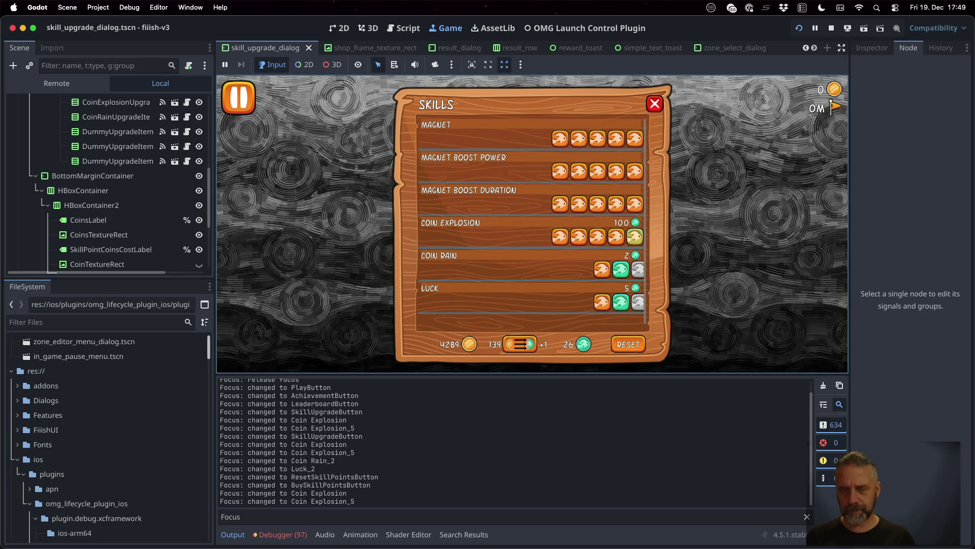
pyautogui.press('Down')
pyautogui.press('Down')
pyautogui.press('Down')
pyautogui.press('Left')
pyautogui.press('Return')
pyautogui.press('Up')
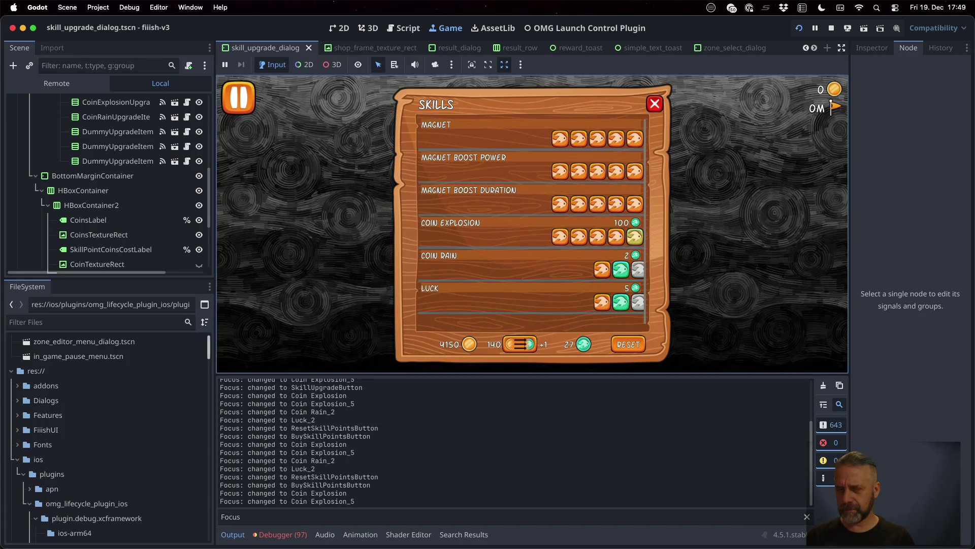
pyautogui.press('Down')
pyautogui.press('Down')
pyautogui.press('Down')
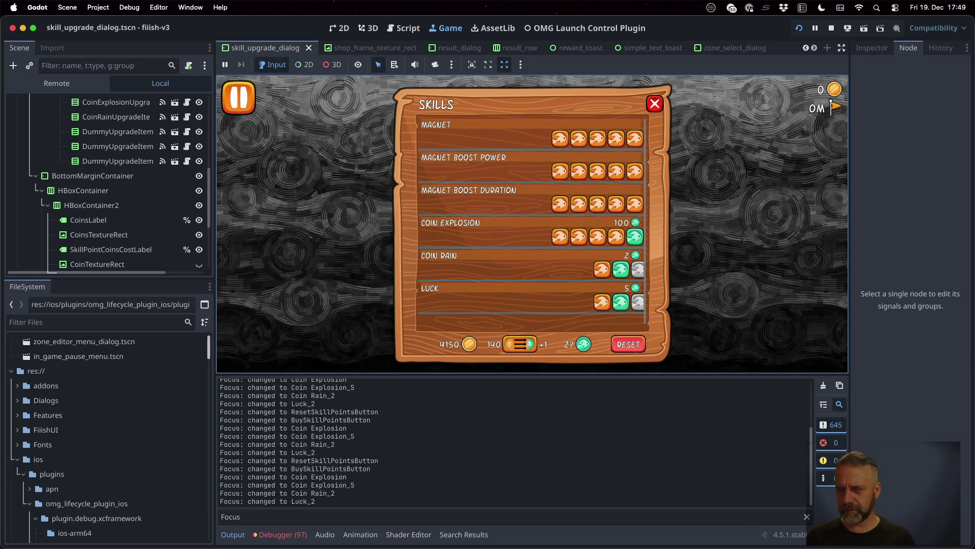
pyautogui.press('Left')
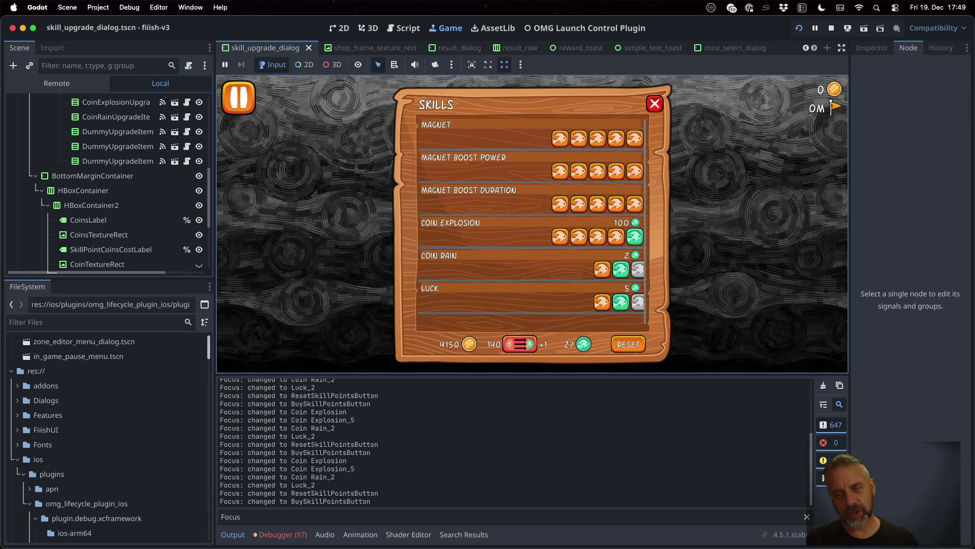
pyautogui.click(831, 28)
# Jump to the _update_all function and select its name
pyautogui.click(536, 220)
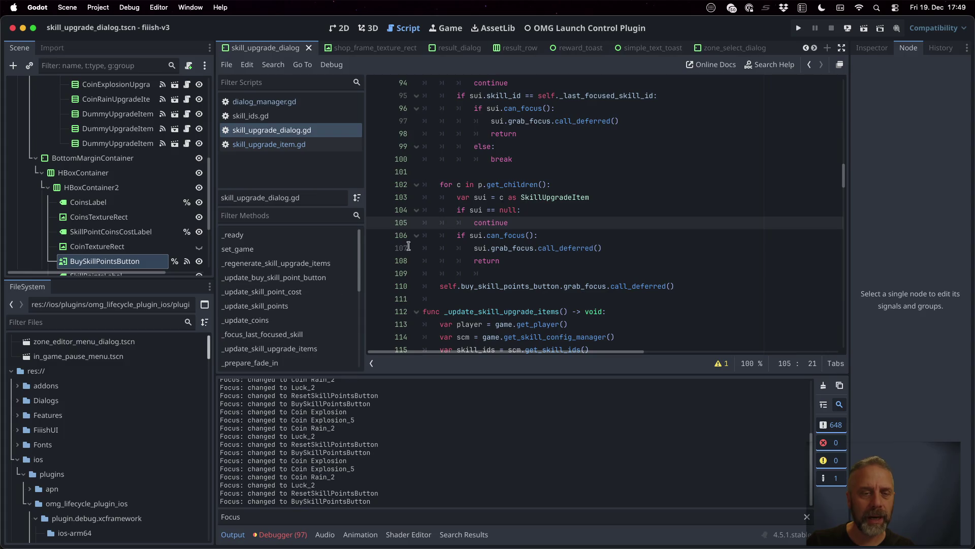
pyautogui.scroll(-1, 329, 292)
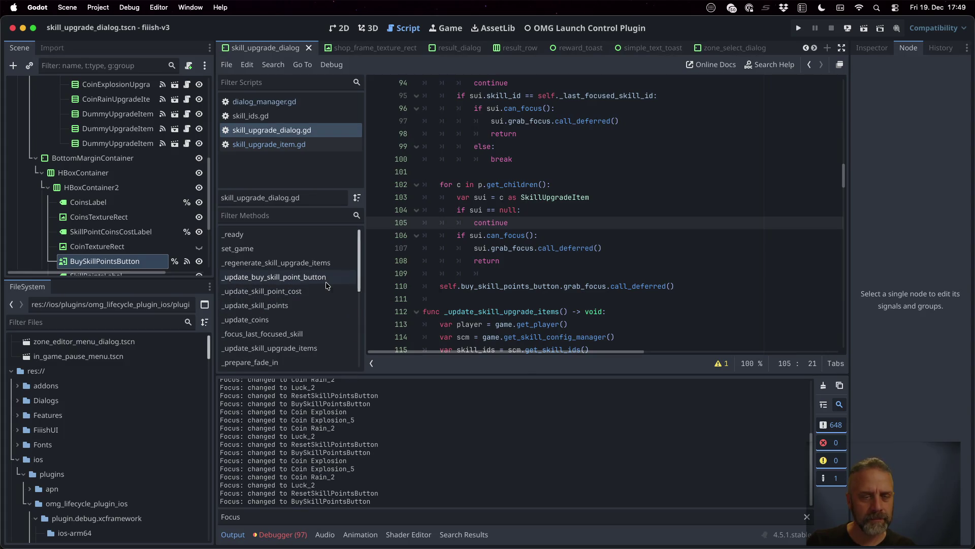
pyautogui.scroll(-1, 326, 286)
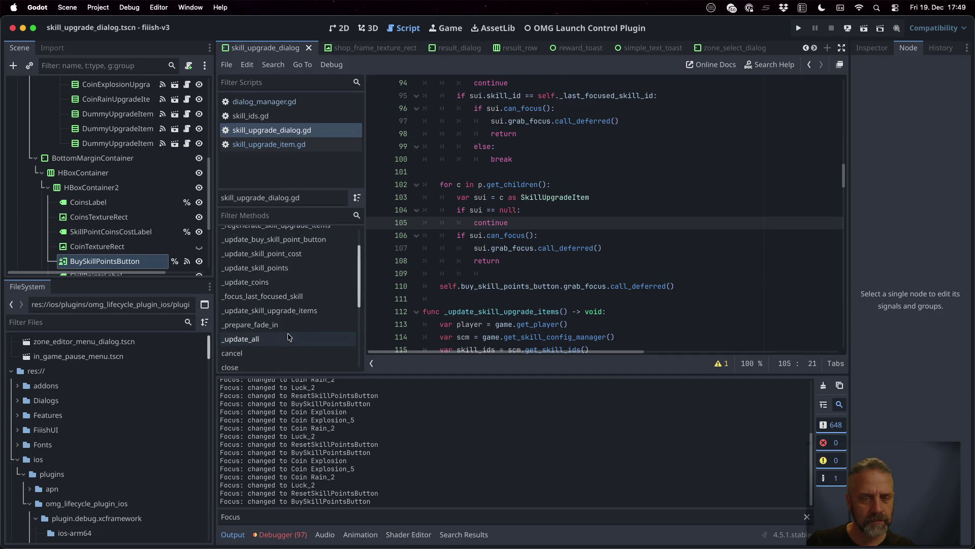
pyautogui.click(315, 336)
pyautogui.doubleClick(492, 210)
pyautogui.press('super+shift+f')
pyautogui.press('Escape')
# Step through every _update_all match in skill_upgrade_dialog.gd with in-script search
pyautogui.press('super+f')
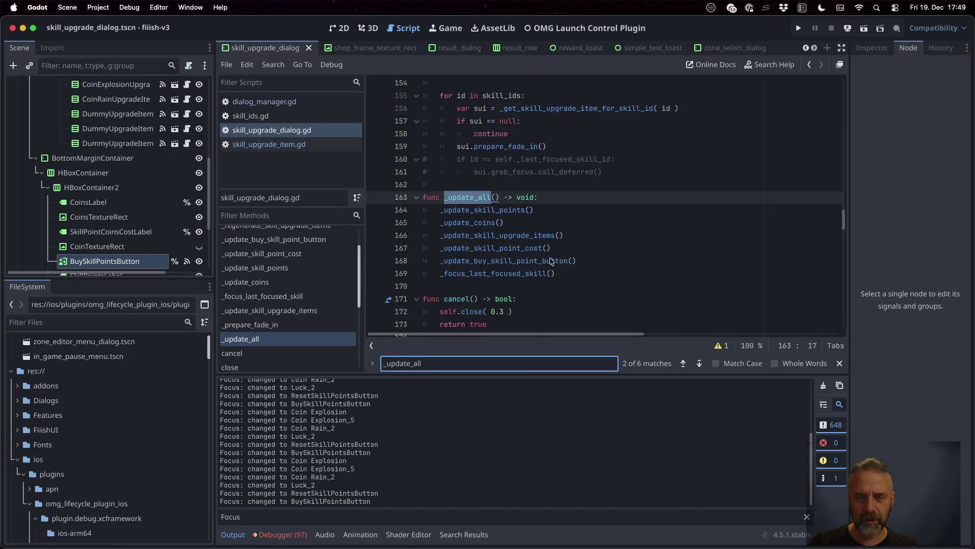
pyautogui.press('Return')
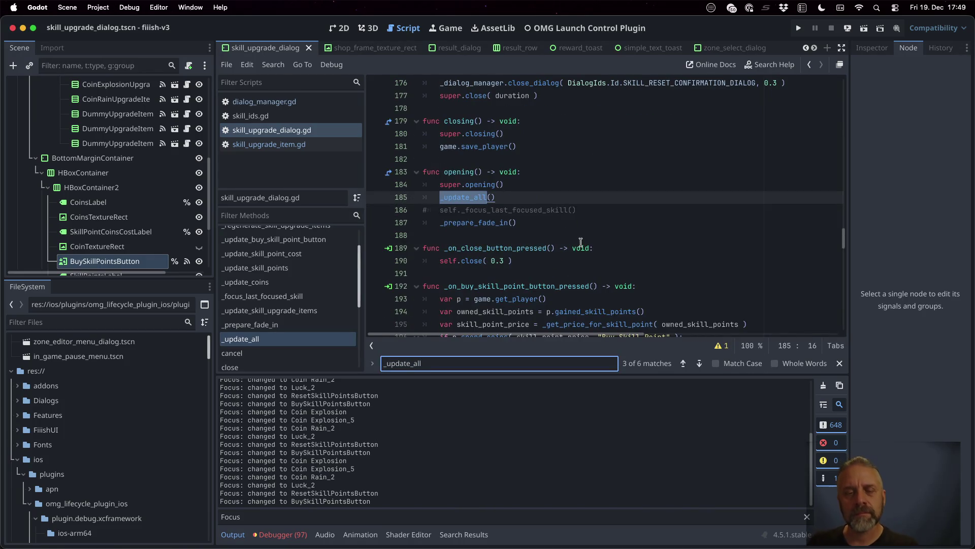
pyautogui.press('Return')
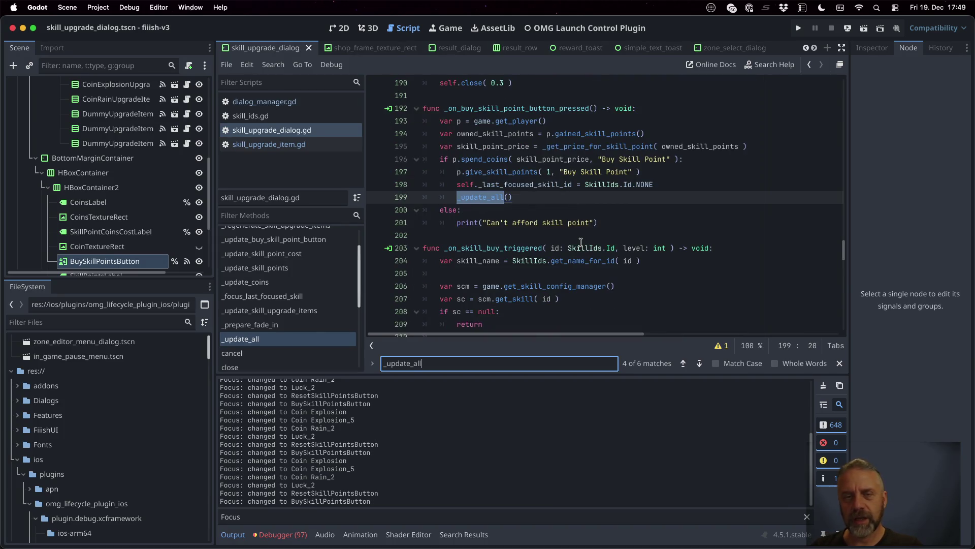
pyautogui.moveTo(475, 197)
pyautogui.press('Return')
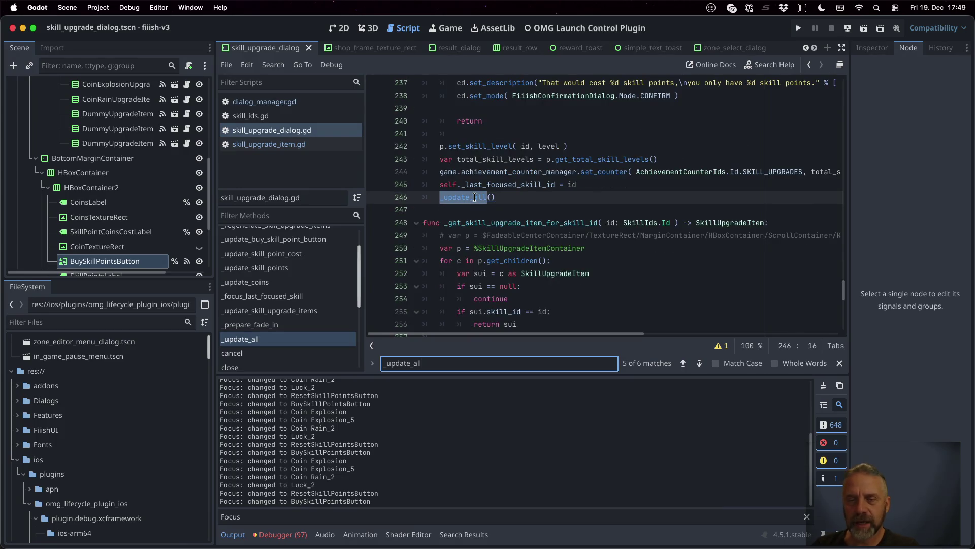
pyautogui.scroll(12, 475, 198)
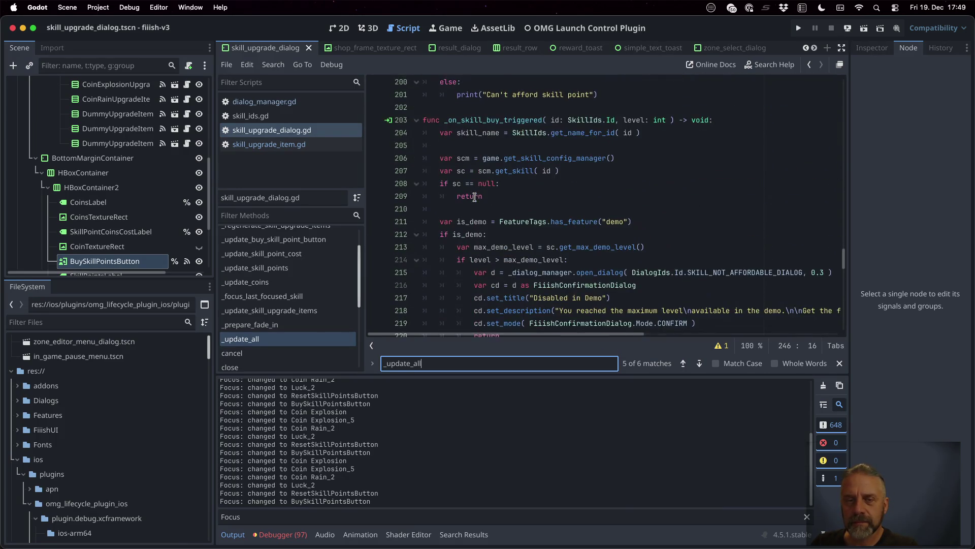
pyautogui.scroll(-6, 475, 197)
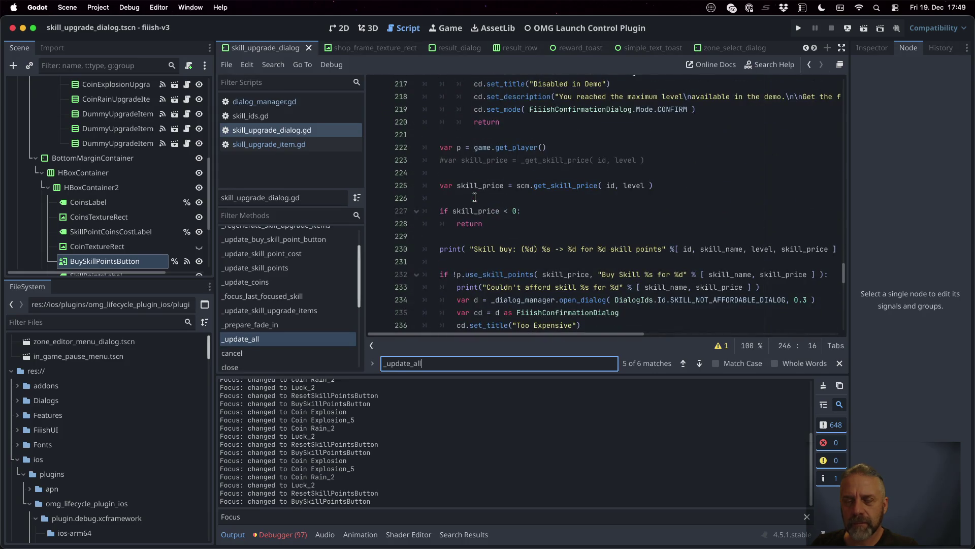
pyautogui.scroll(-4, 475, 198)
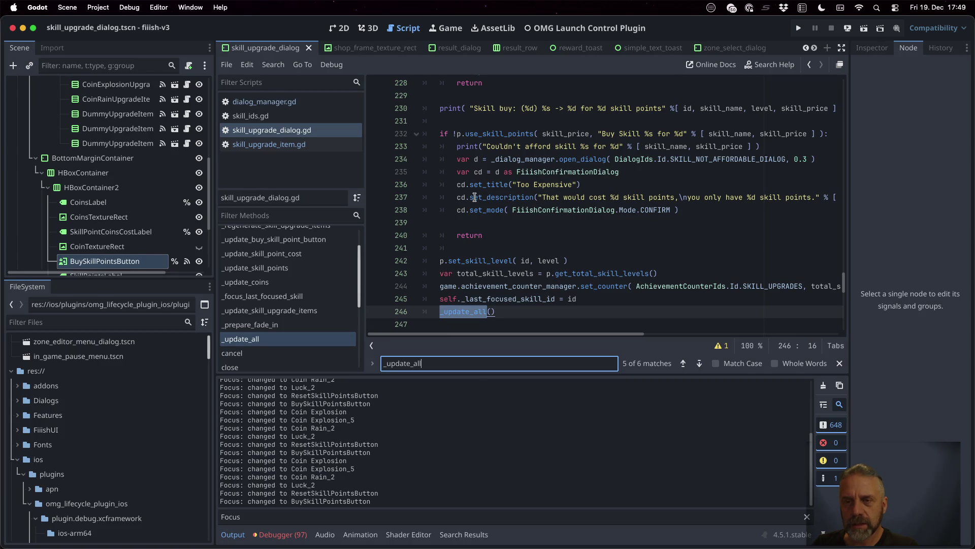
pyautogui.press('Return')
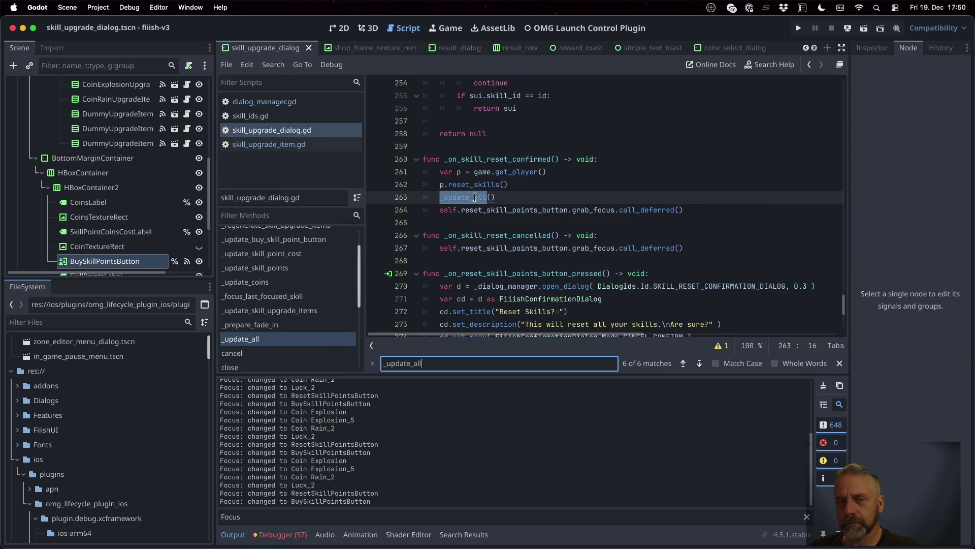
pyautogui.press('Return')
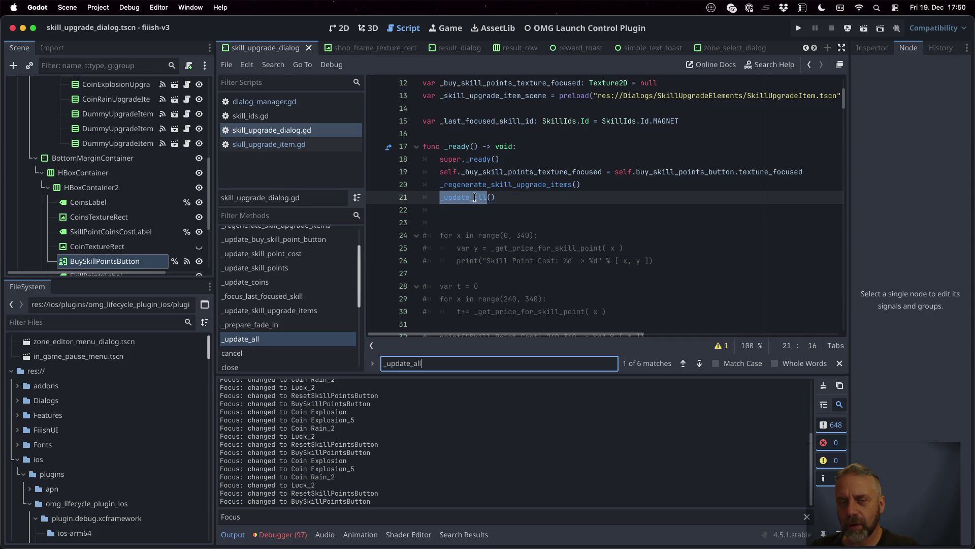
pyautogui.press('Return')
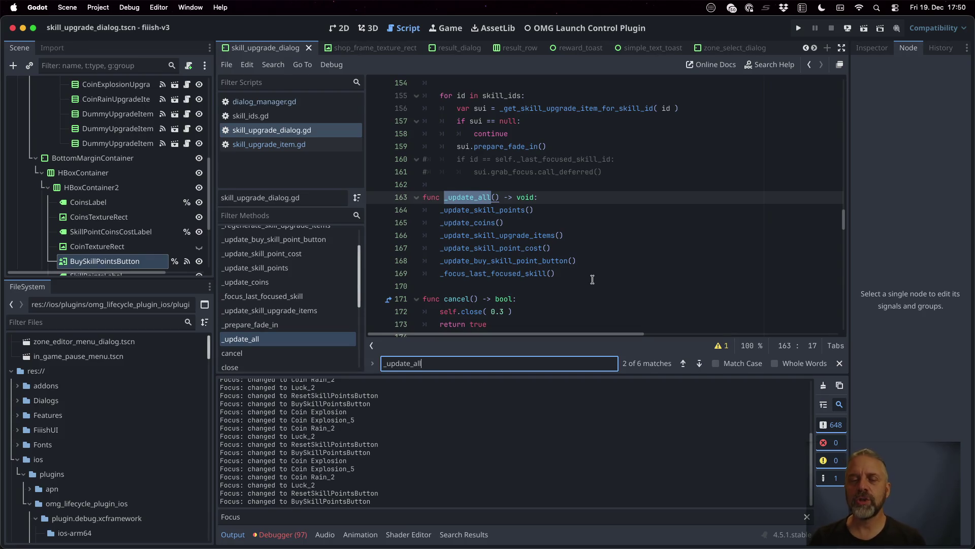
# Comment out the _focus_last_focused_skill() call on line 169 in _update_all and save
pyautogui.click(591, 275)
pyautogui.press('Home')
pyautogui.write('#')
pyautogui.press('super+s')
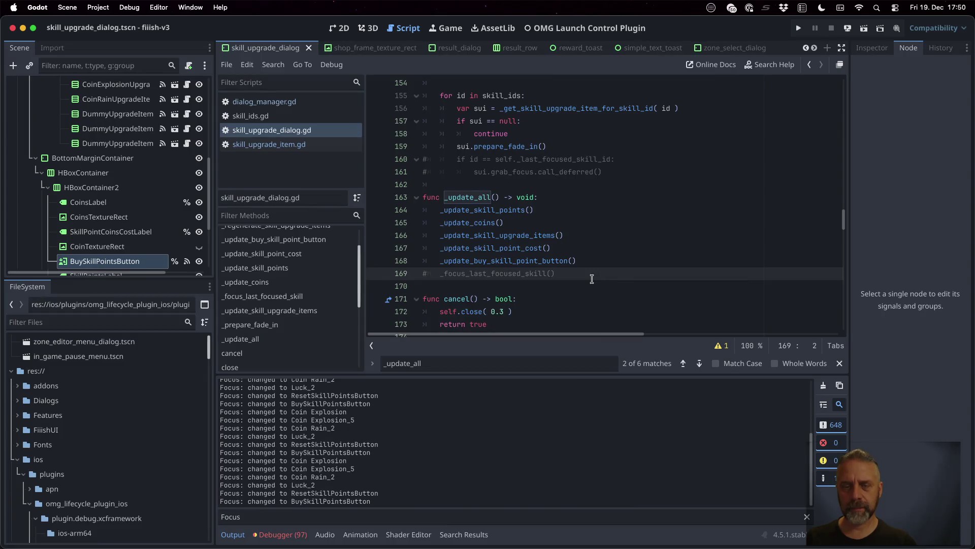
# Restore the commented _focus_last_focused_skill() call on line 186 in opening() and save
pyautogui.press('F3')
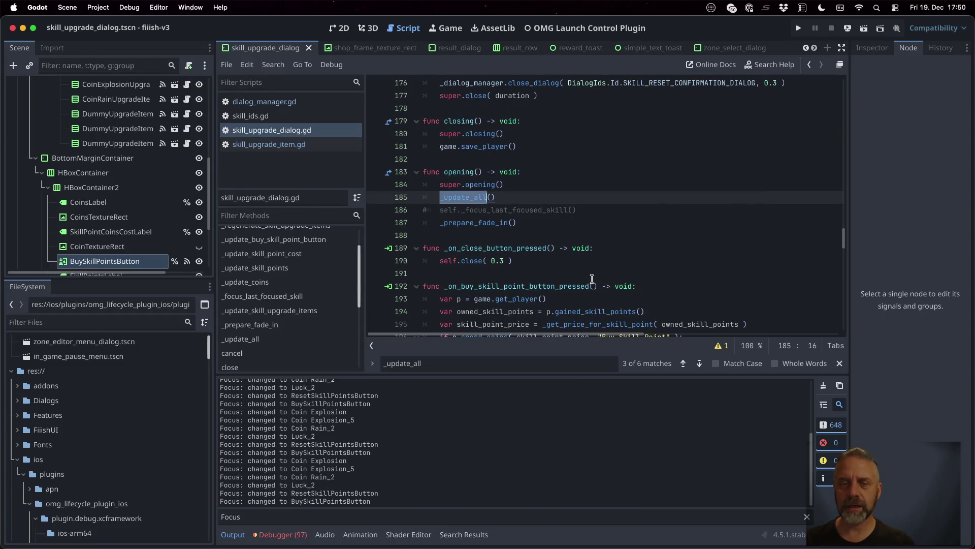
pyautogui.click(579, 213)
pyautogui.press('Home')
pyautogui.press('BackSpace')
pyautogui.press('super+s')
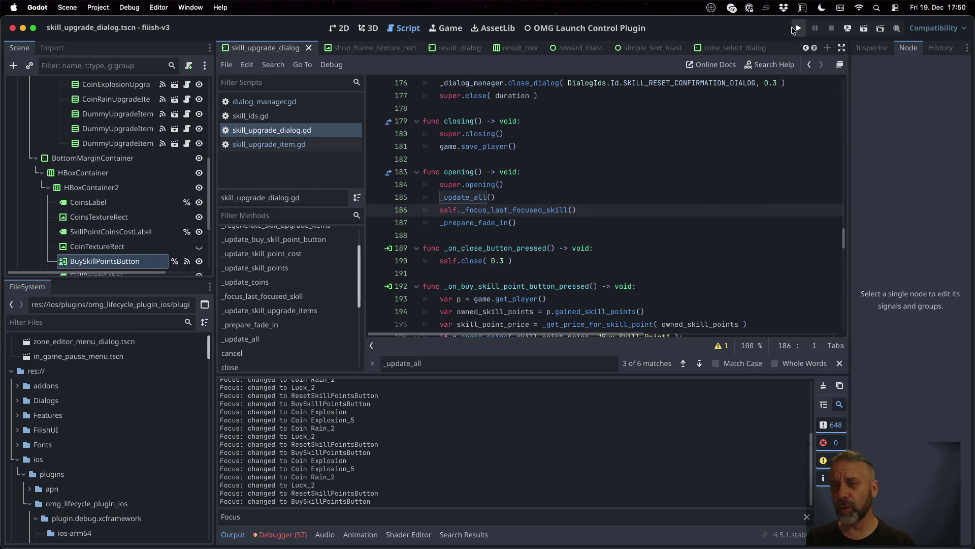
# Run the game and open the Skills dialog from the results board with the controller
pyautogui.click(797, 29)
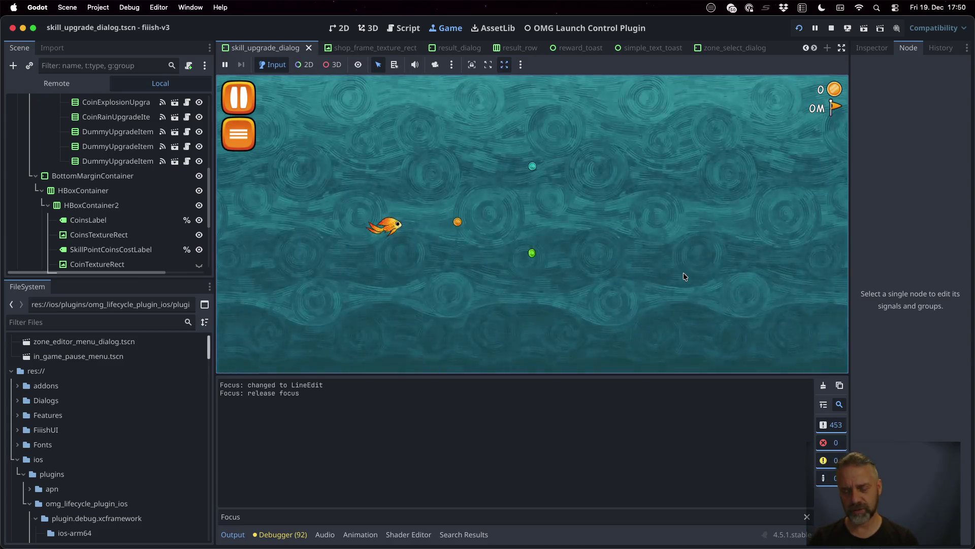
pyautogui.press('Left')
pyautogui.press('Left')
pyautogui.press('Left')
pyautogui.press('Return')
pyautogui.press('Down')
pyautogui.press('Down')
pyautogui.press('Down')
pyautogui.press('Left')
# Buy skill points repeatedly with coins using the controller
pyautogui.press('Return')
pyautogui.press('Return')
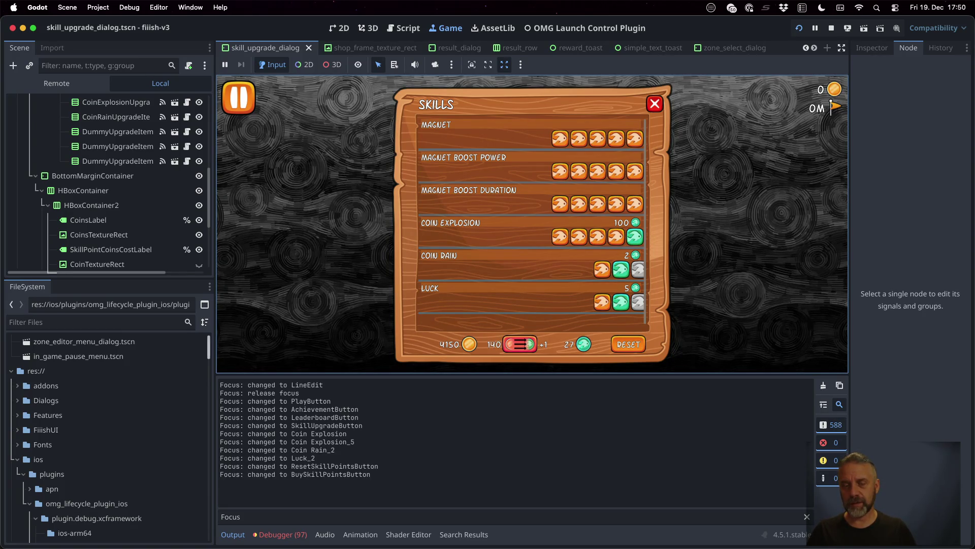
pyautogui.press('Return')
pyautogui.press('Return')
pyautogui.press('Return')
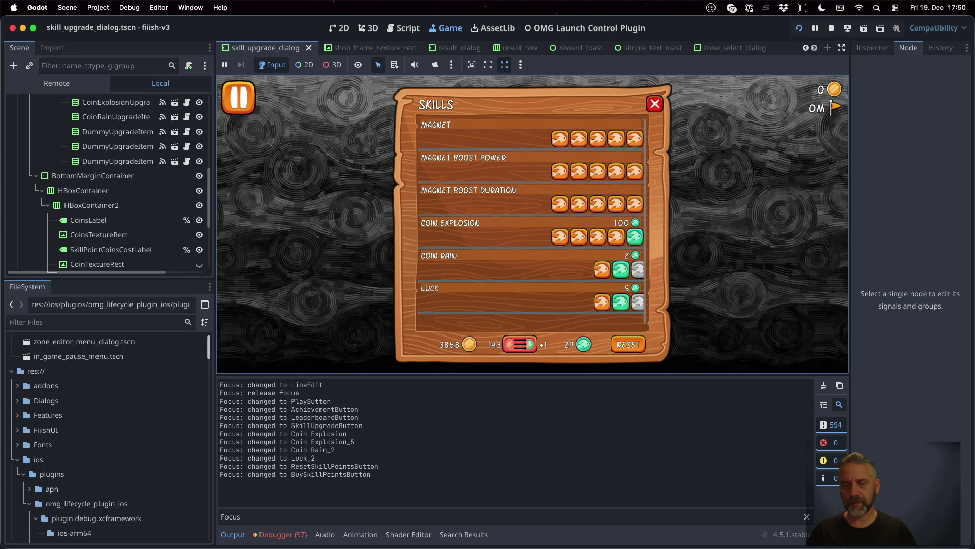
pyautogui.press('Return')
pyautogui.press('Return')
pyautogui.press('Return')
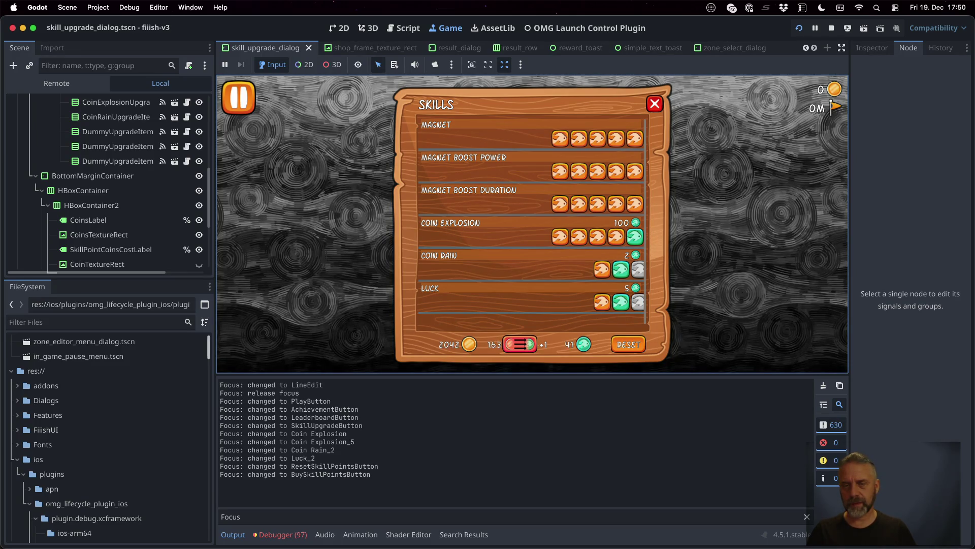
pyautogui.press('Return')
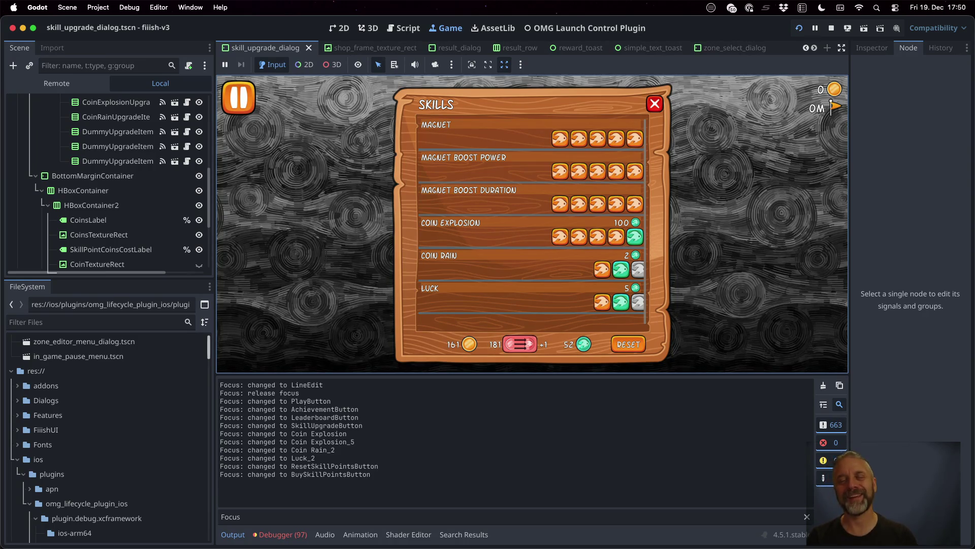
# Reset all skills to level 1 and accept the Reset Skills confirmation
pyautogui.press('Up')
pyautogui.press('Up')
pyautogui.press('Up')
pyautogui.press('Down')
pyautogui.press('Down')
pyautogui.press('Down')
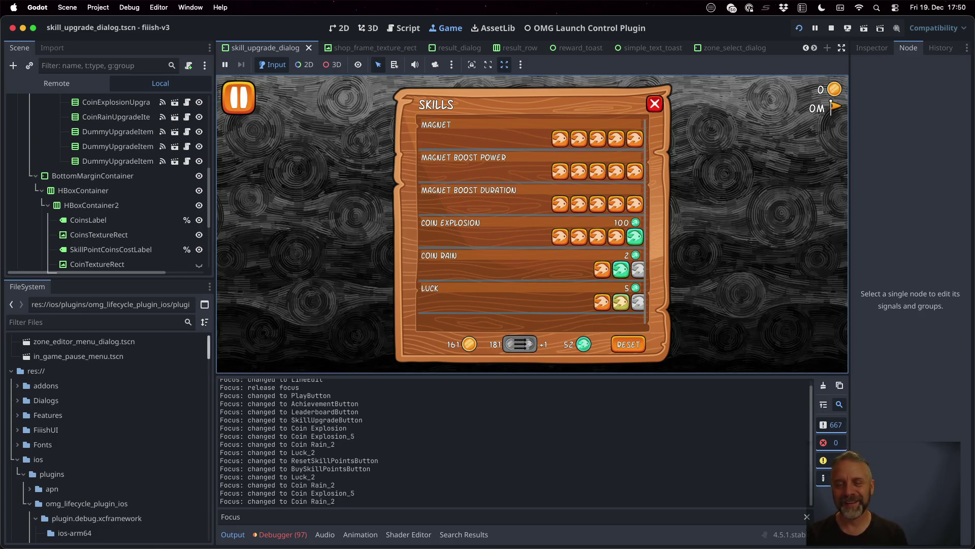
pyautogui.press('Return')
pyautogui.press('Right')
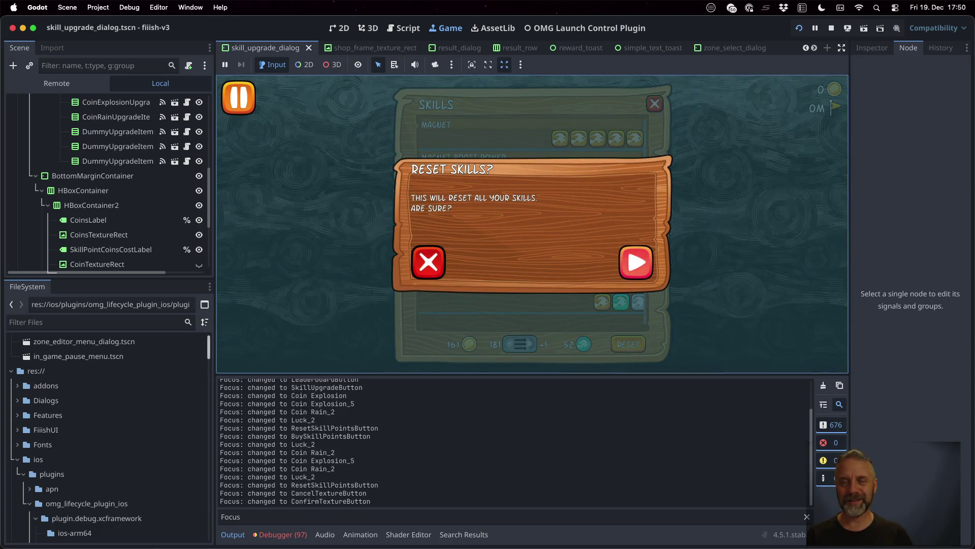
pyautogui.press('Return')
# Move focus back up the skill list to Magnet and close the Skills dialog
pyautogui.press('Up')
pyautogui.press('Down')
pyautogui.press('Up')
pyautogui.press('Up')
pyautogui.press('Up')
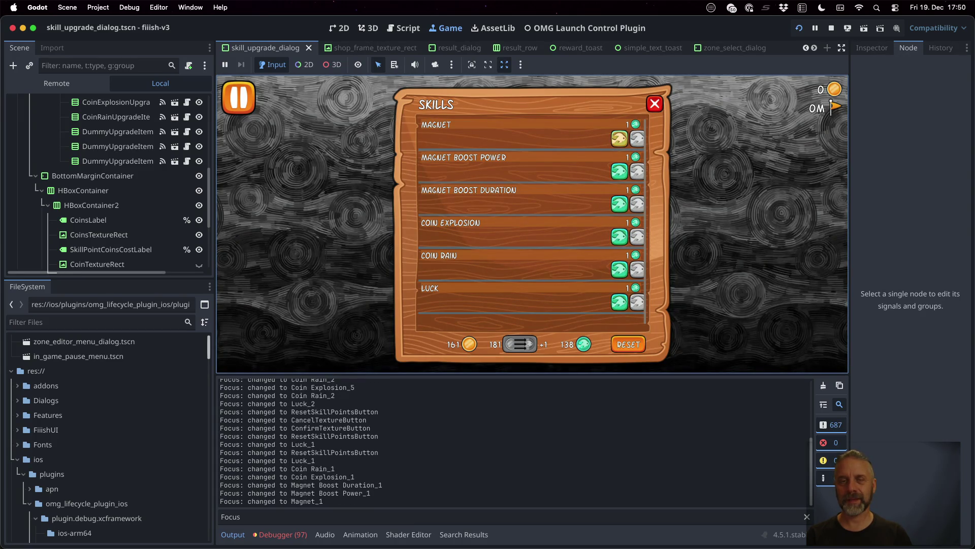
pyautogui.press('Escape')
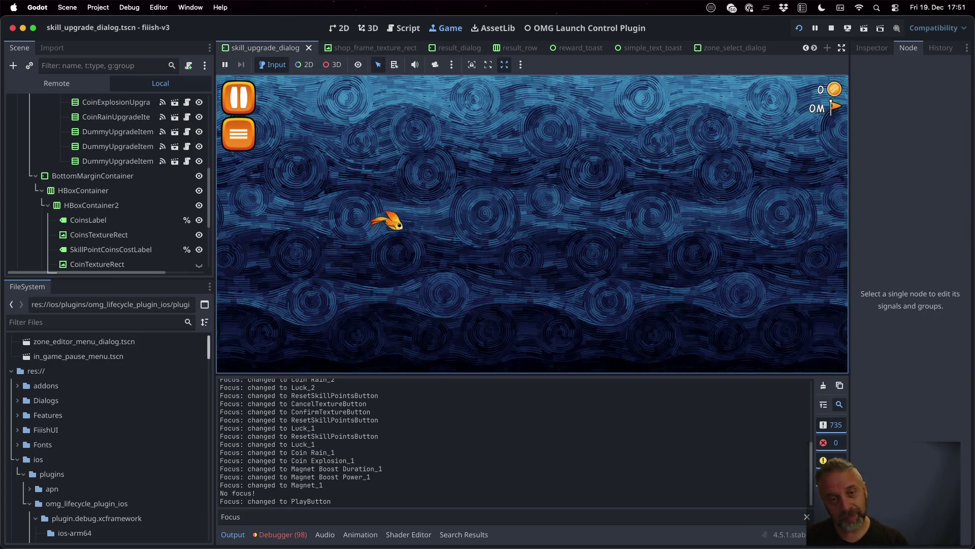
# Stop the game and quick-open result_dialog.tscn
pyautogui.click(831, 28)
pyautogui.click(569, 201)
pyautogui.hotkey('shift', 'alt', 'o')
pyautogui.write('r')
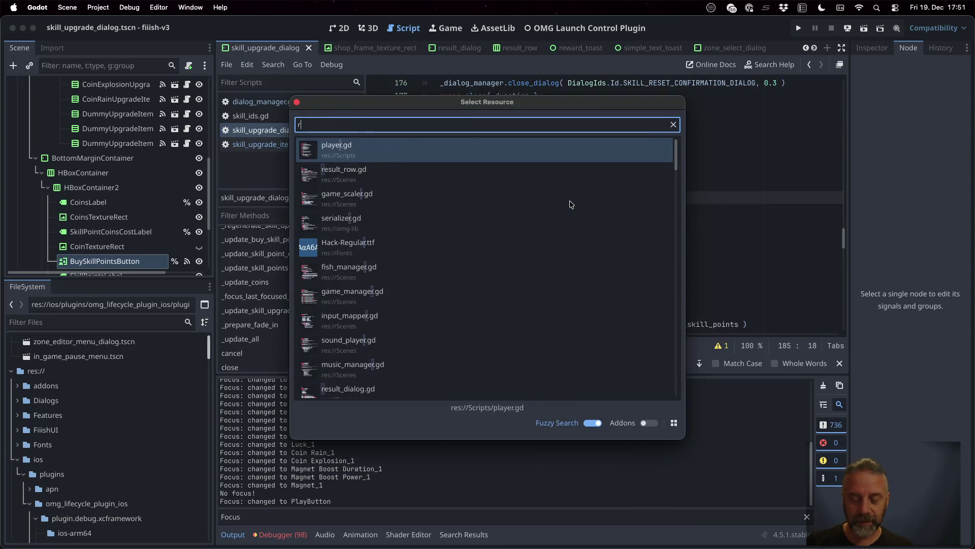
pyautogui.write('esul')
pyautogui.press('Down')
pyautogui.press('Down')
pyautogui.press('Up')
pyautogui.press('Down')
pyautogui.press('Down')
pyautogui.press('Return')
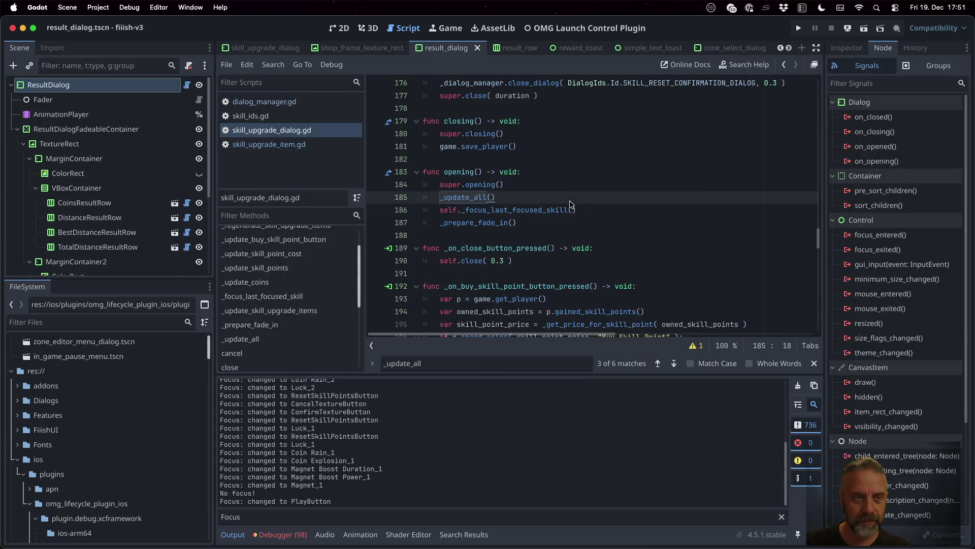
# Open result_dialog.gd in the script editor and search it for 'No foc'
pyautogui.click(187, 85)
pyautogui.click(578, 219)
pyautogui.hotkey('ctrl', 'f')
pyautogui.write('No foc')
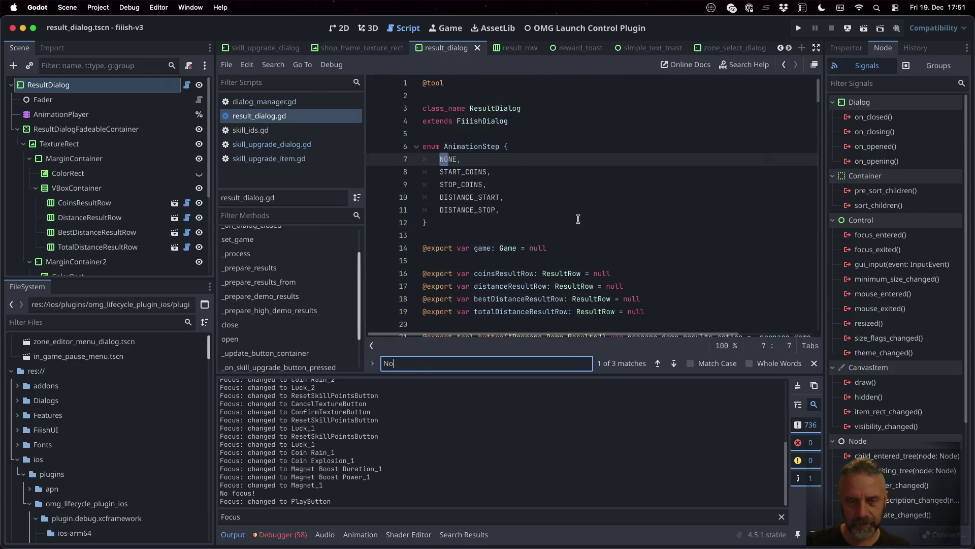
pyautogui.click(578, 219)
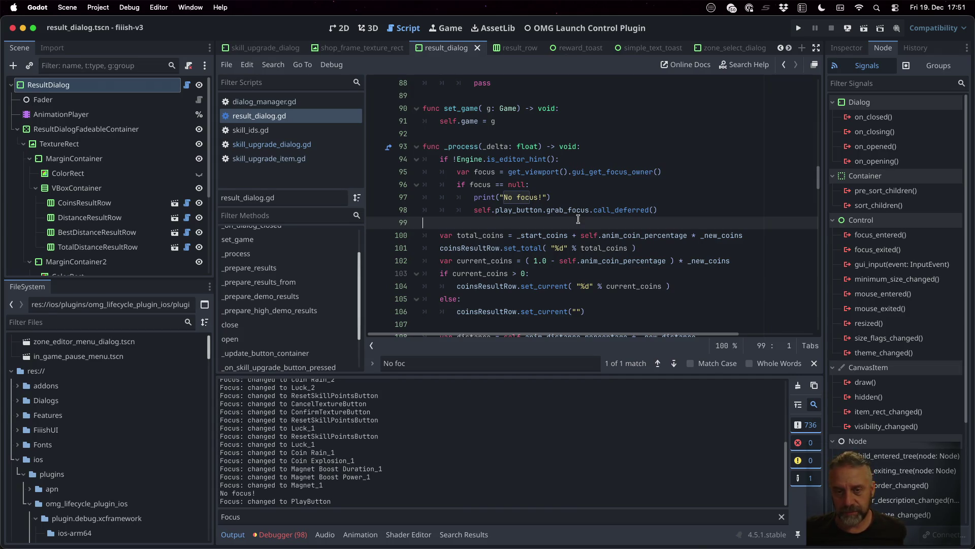
# Go to the _process function and start a new line 126 below it
pyautogui.scroll(10, 578, 219)
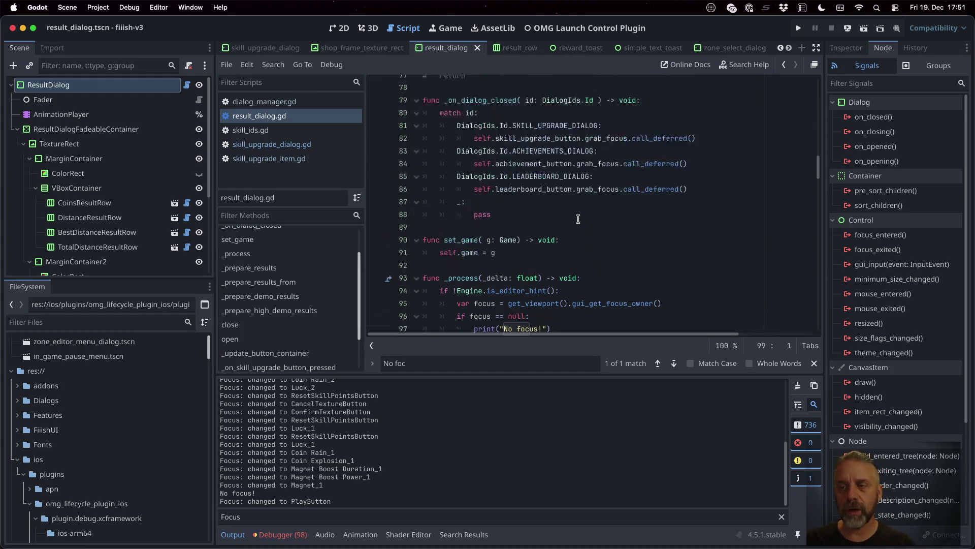
pyautogui.scroll(-3, 320, 298)
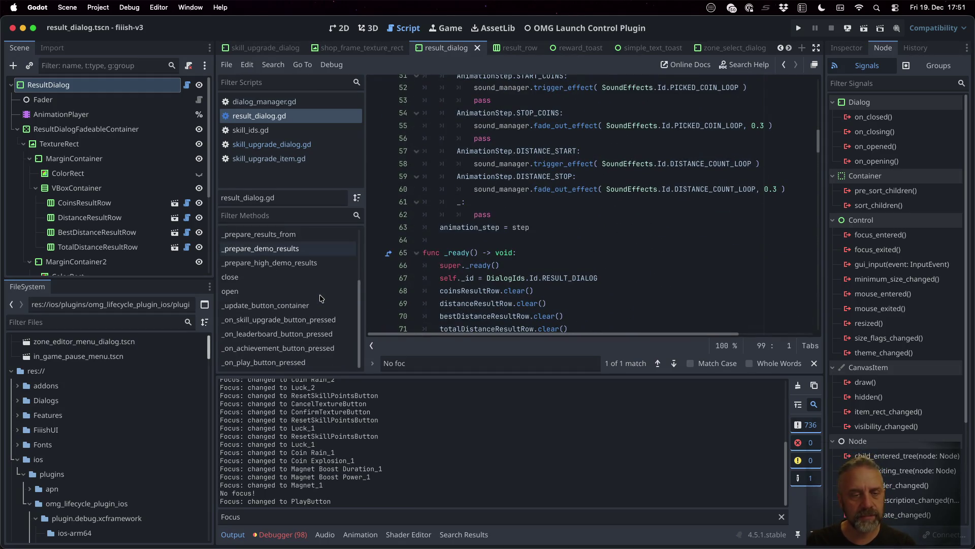
pyautogui.click(584, 215)
pyautogui.scroll(4, 584, 251)
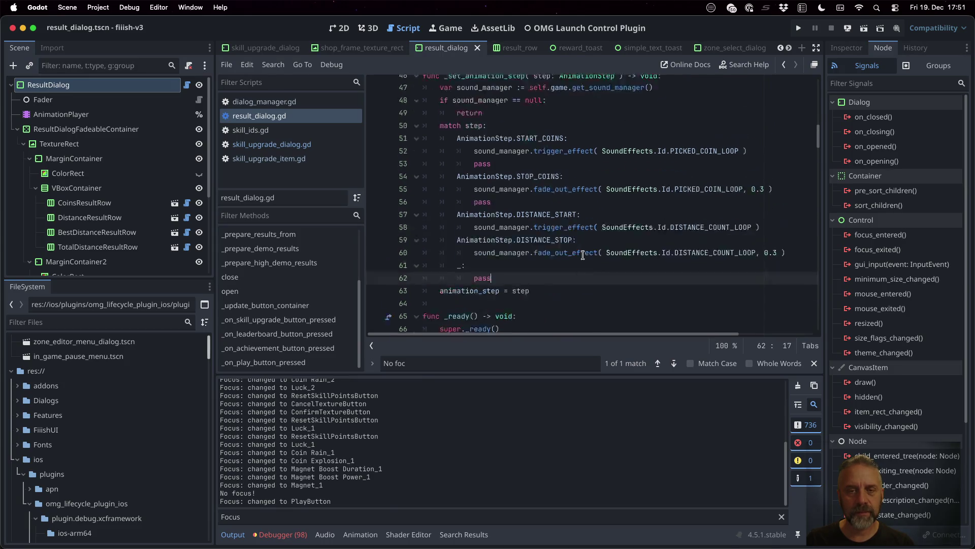
pyautogui.scroll(3, 287, 269)
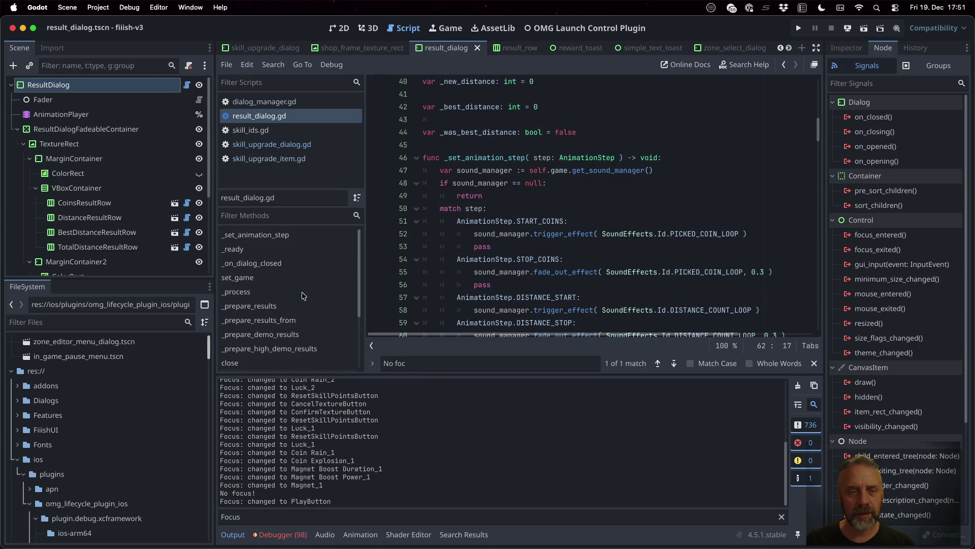
pyautogui.click(285, 292)
pyautogui.scroll(-9, 571, 261)
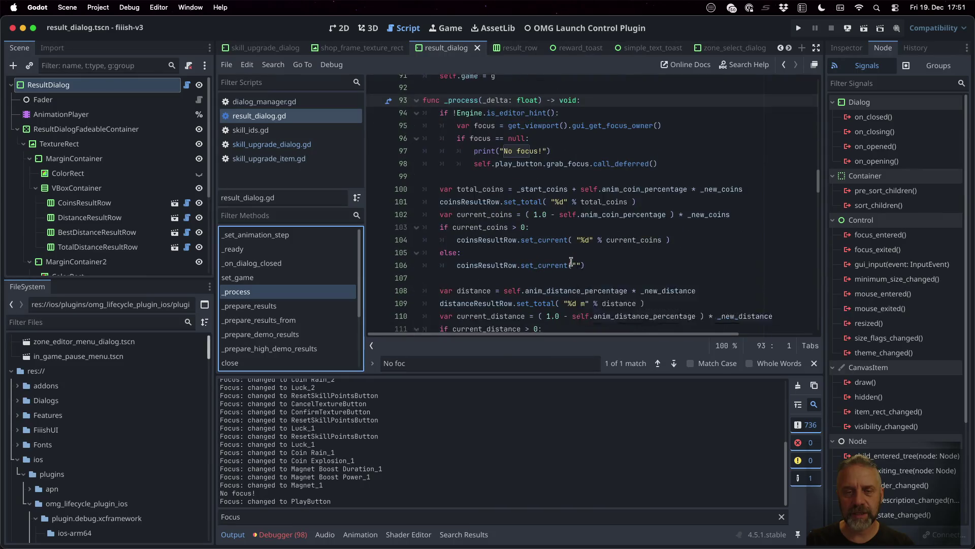
pyautogui.scroll(-4, 558, 253)
pyautogui.scroll(6, 508, 250)
pyautogui.click(469, 276)
pyautogui.press('Return')
# Write a stub func _on_dialog_closed( dialog_id: DialogIds.id ) -> void with body pass
pyautogui.write('func _')
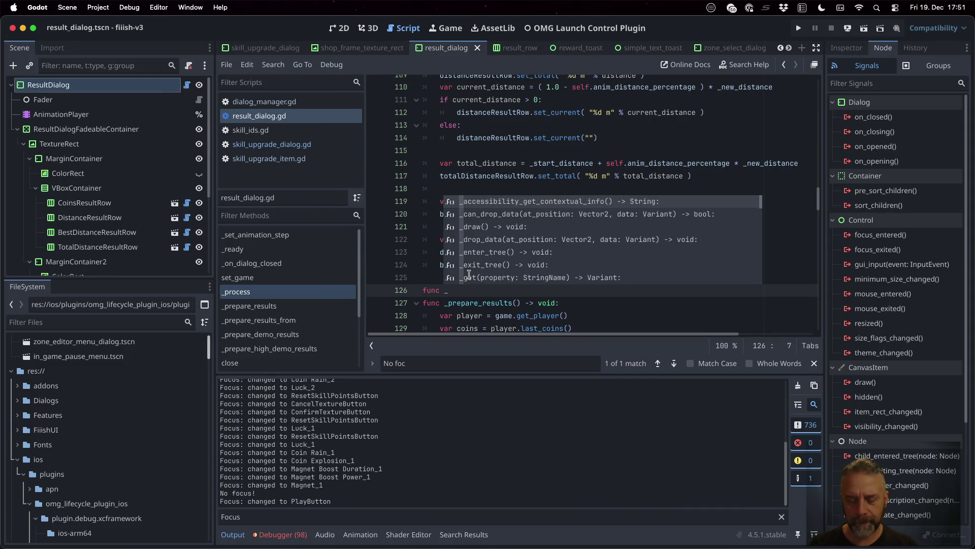
pyautogui.write('on_dialog')
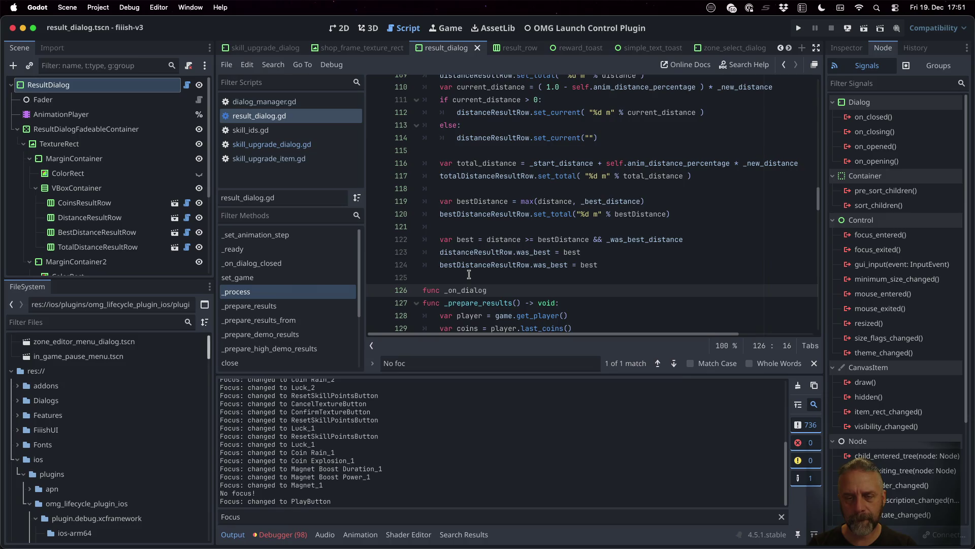
pyautogui.write('_closed( ')
pyautogui.write('dialog_id:')
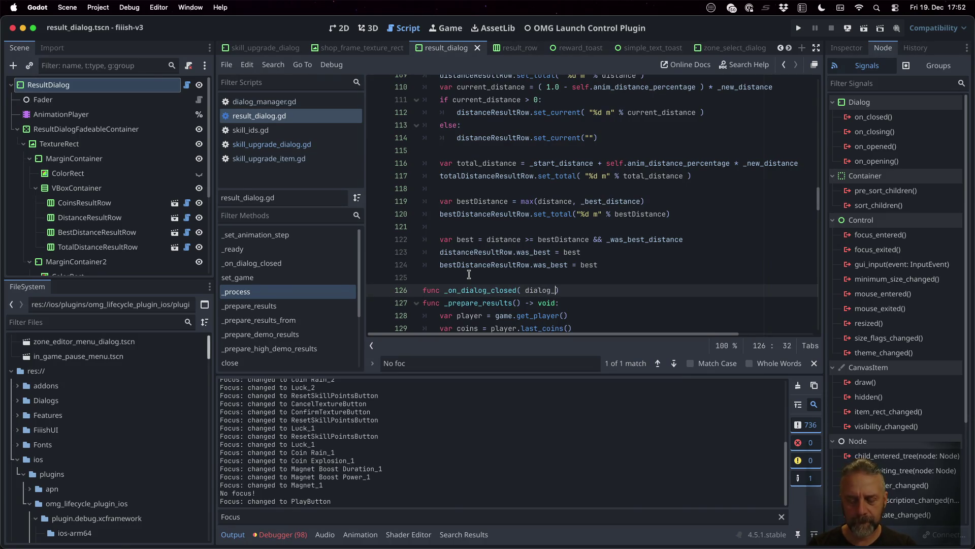
pyautogui.write(' DialogIds')
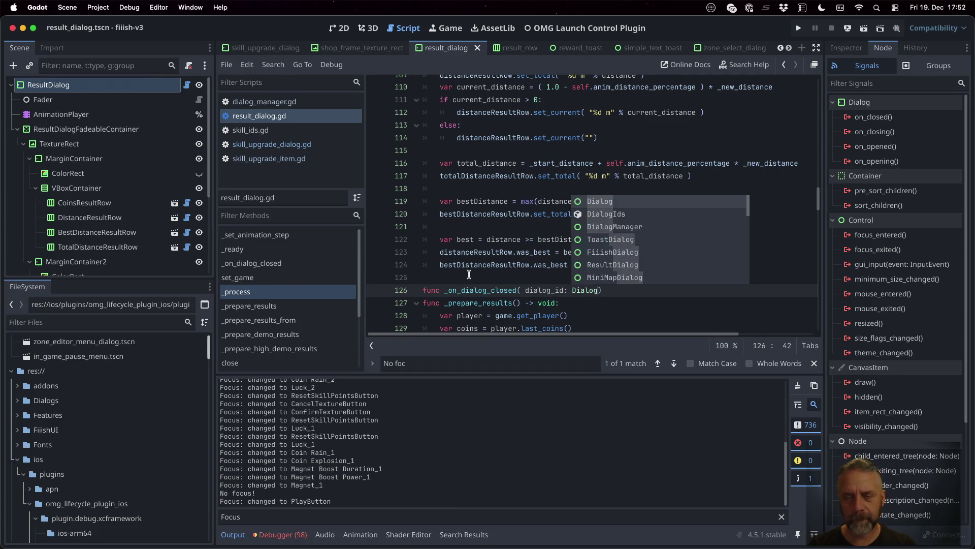
pyautogui.write('.id ) -> ')
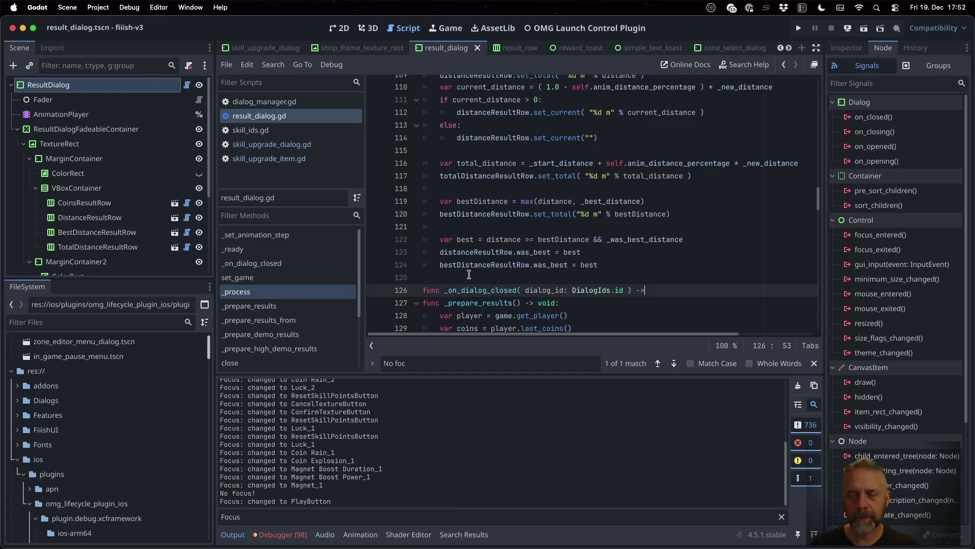
pyautogui.write('void')
pyautogui.write('pass')
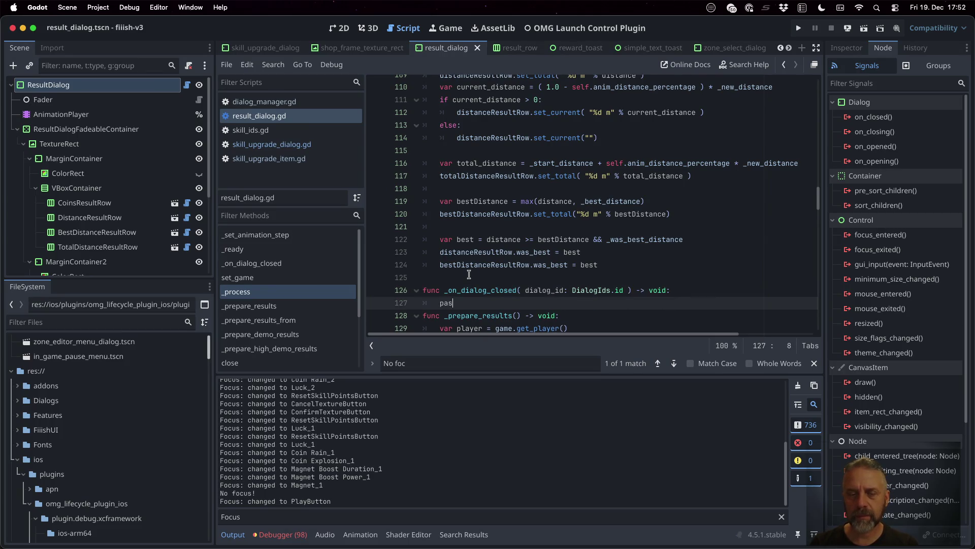
pyautogui.press('Return')
# Follow the duplicate-function error and search the script for the existing _on_dialog_closed
pyautogui.click(285, 249)
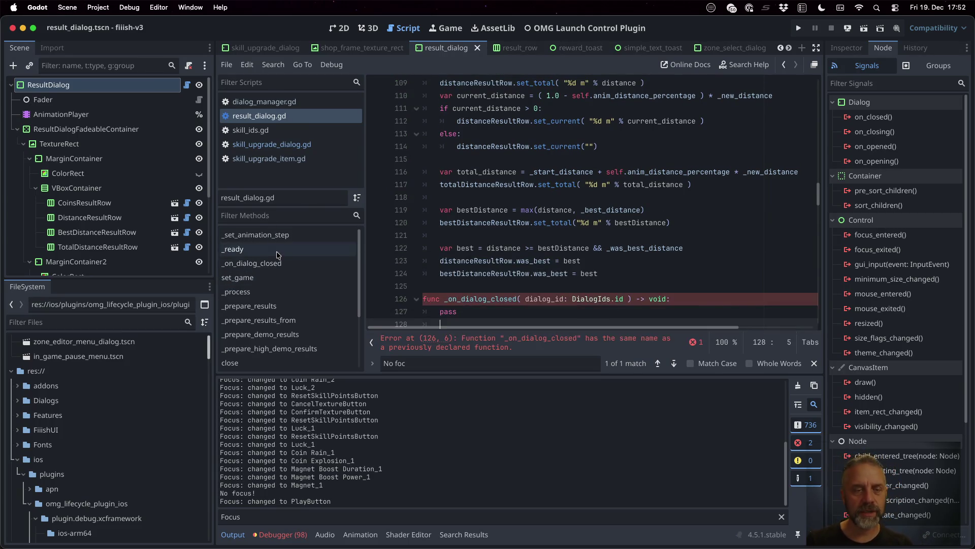
pyautogui.scroll(-1, 565, 269)
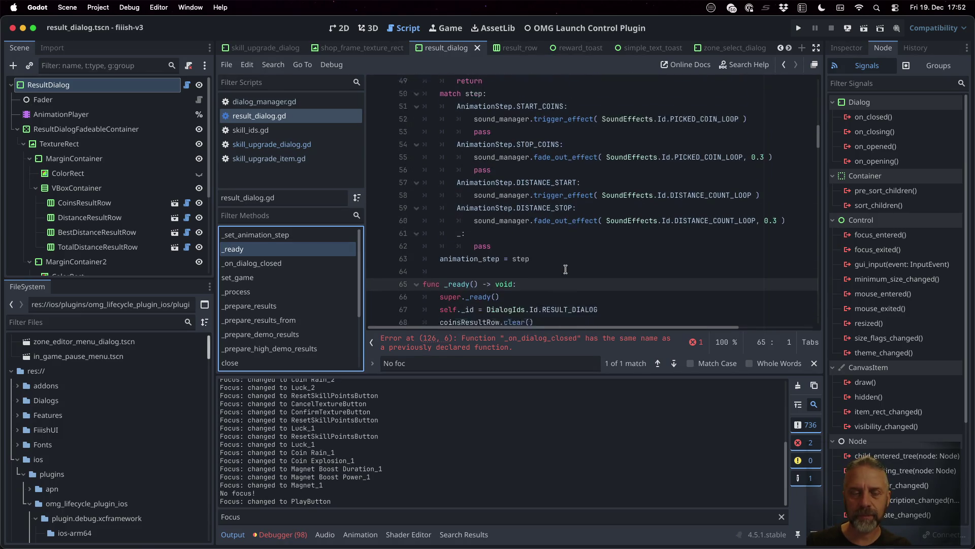
pyautogui.click(520, 345)
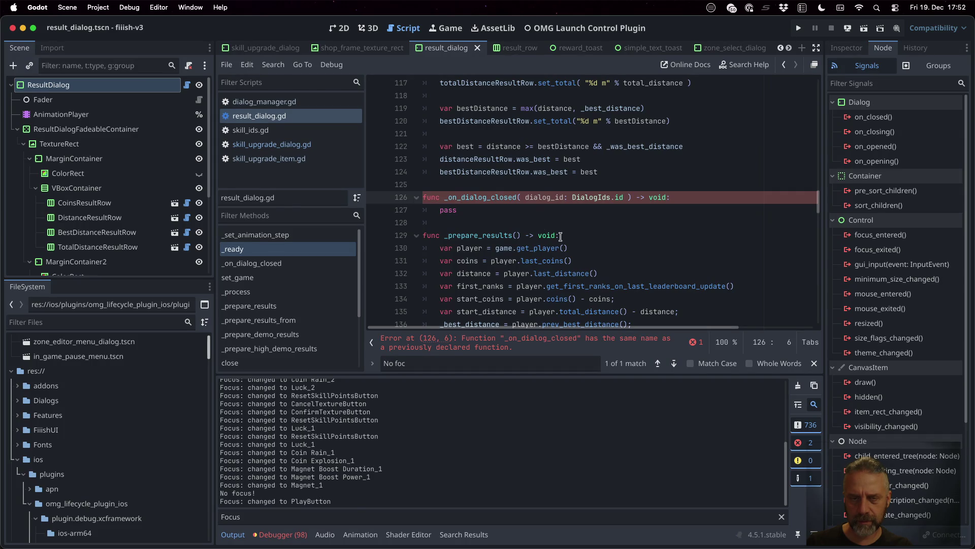
pyautogui.doubleClick(496, 198)
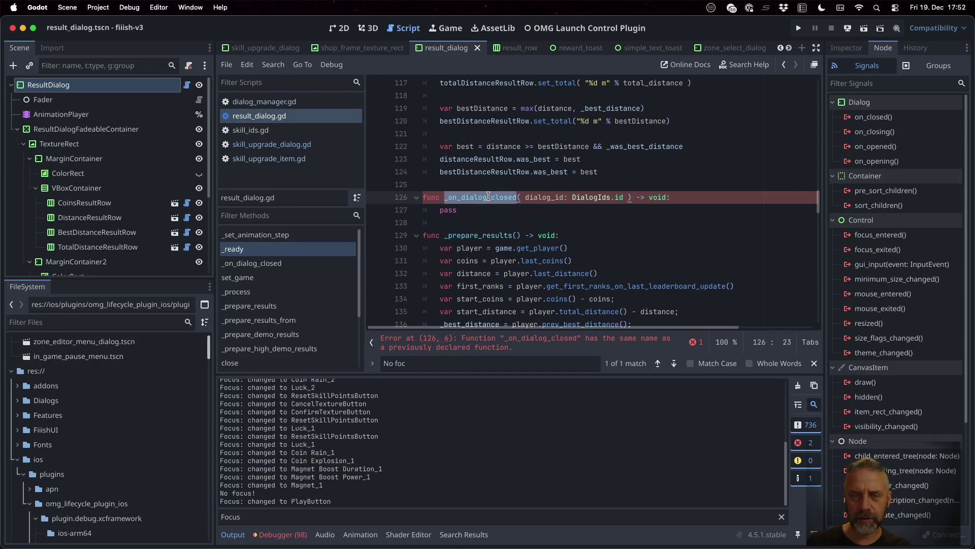
pyautogui.hotkey('ctrl', 'f')
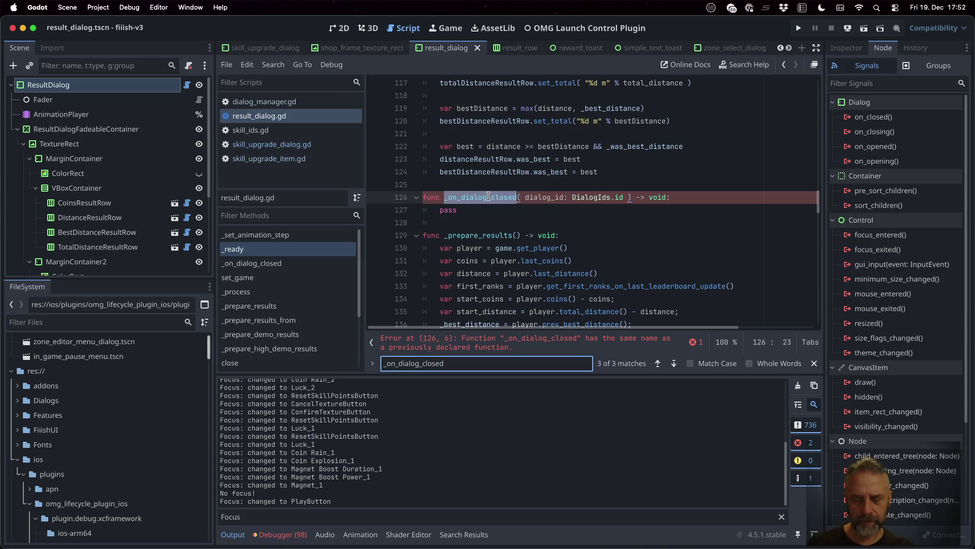
pyautogui.press('Return')
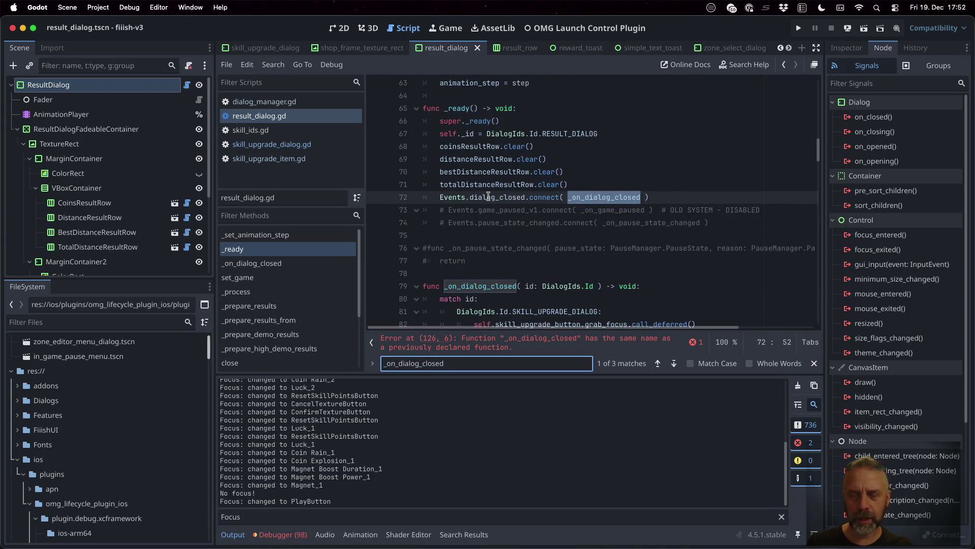
# Delete the duplicate _on_dialog_closed stub on lines 126–128 and check remaining uses
pyautogui.click(496, 340)
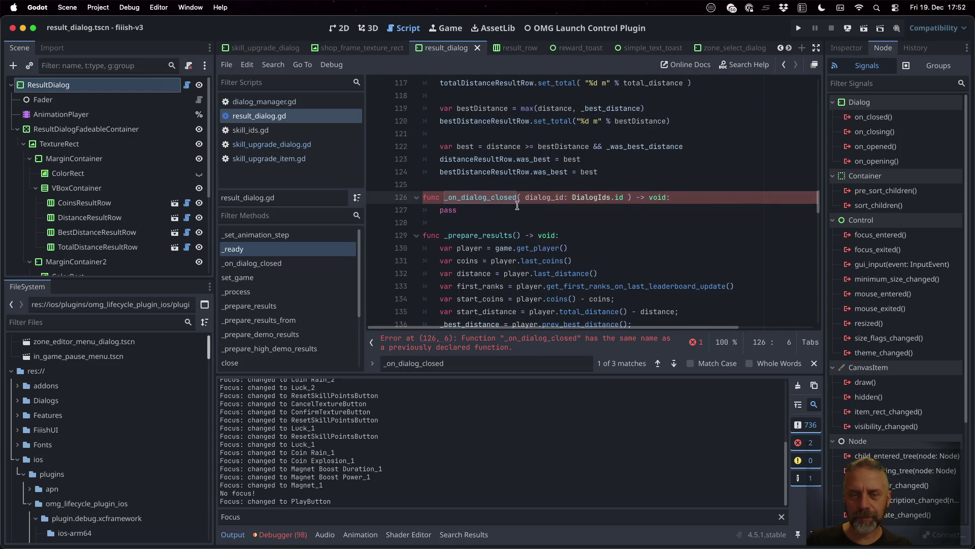
pyautogui.press('Home')
pyautogui.hotkey('shift', 'Down')
pyautogui.hotkey('shift', 'Down')
pyautogui.hotkey('shift', 'Down')
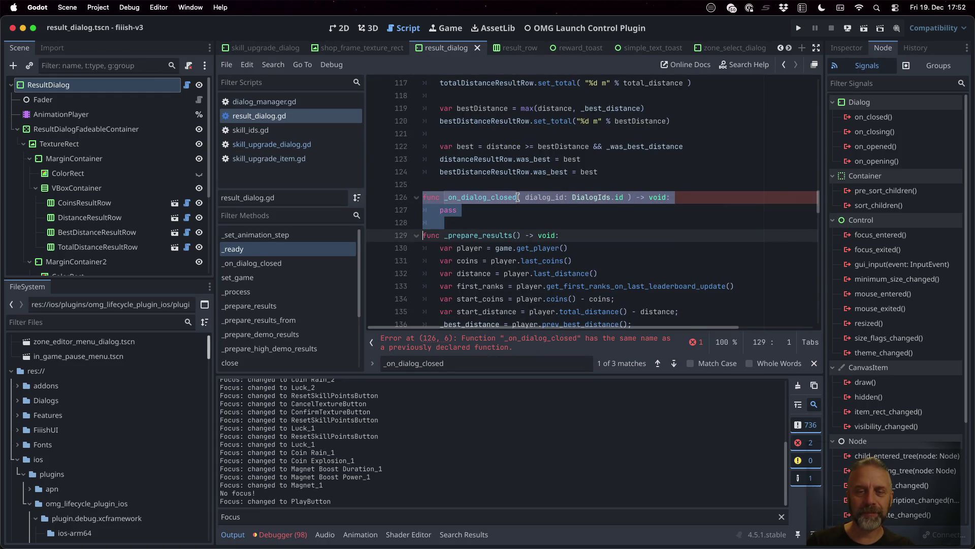
pyautogui.press('Delete')
pyautogui.press('super+g')
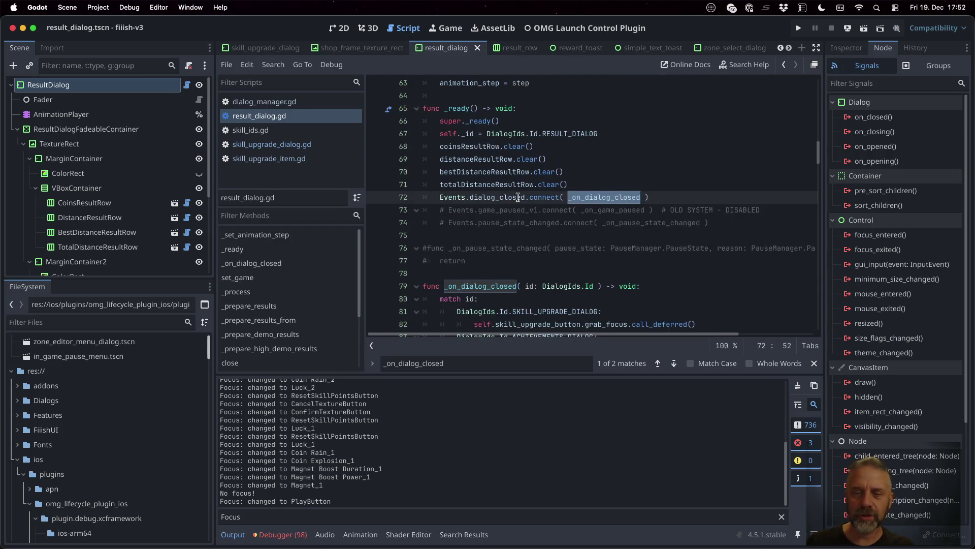
pyautogui.scroll(-2, 584, 212)
pyautogui.click(583, 229)
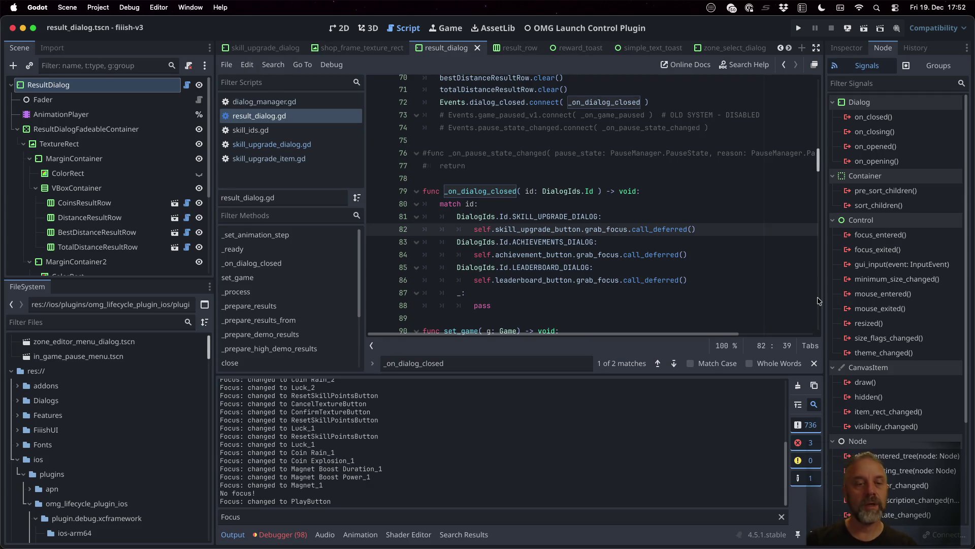
pyautogui.click(236, 291)
pyautogui.click(545, 263)
pyautogui.moveTo(558, 259)
pyautogui.scroll(10, 559, 256)
pyautogui.scroll(10, 559, 257)
pyautogui.scroll(-7, 497, 183)
pyautogui.click(490, 167)
# Add var _nothing_focused_for_frames: int = 0 on line 46 below _was_best_distance
pyautogui.press('Return')
pyautogui.write('var ')
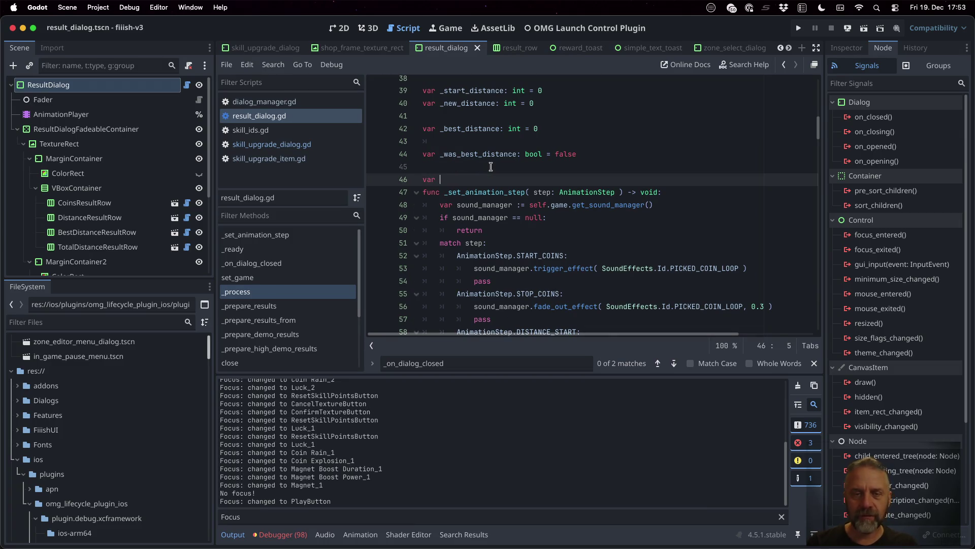
pyautogui.write('_nothing_')
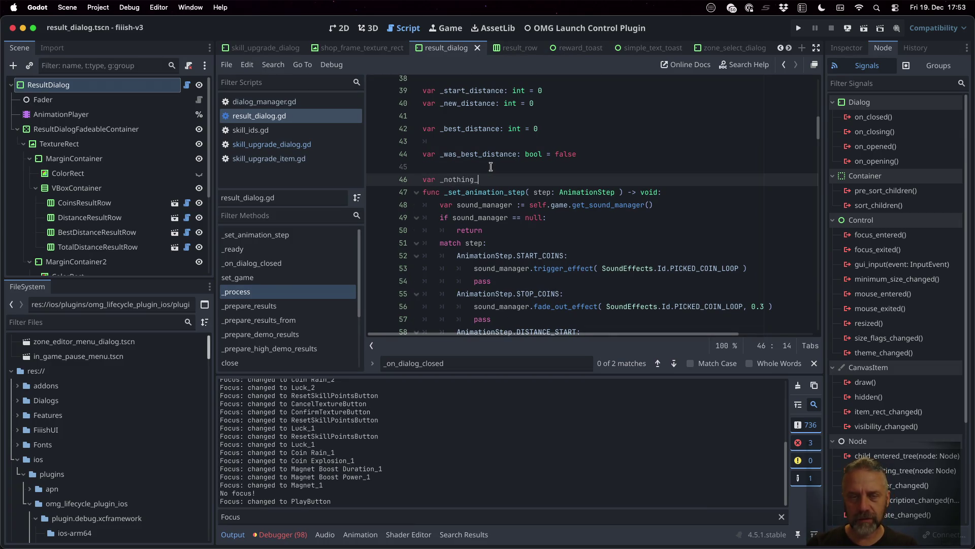
pyautogui.write('focused_for')
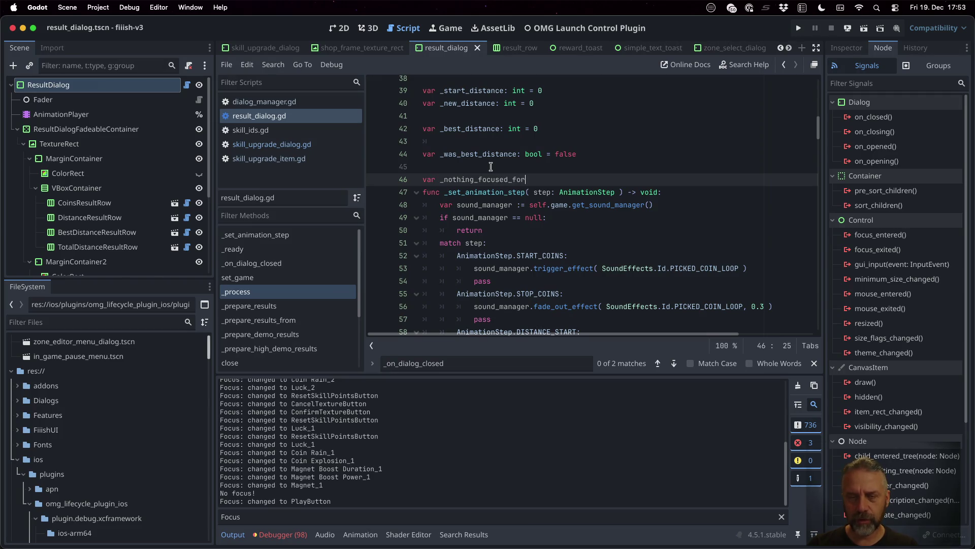
pyautogui.write('_frames')
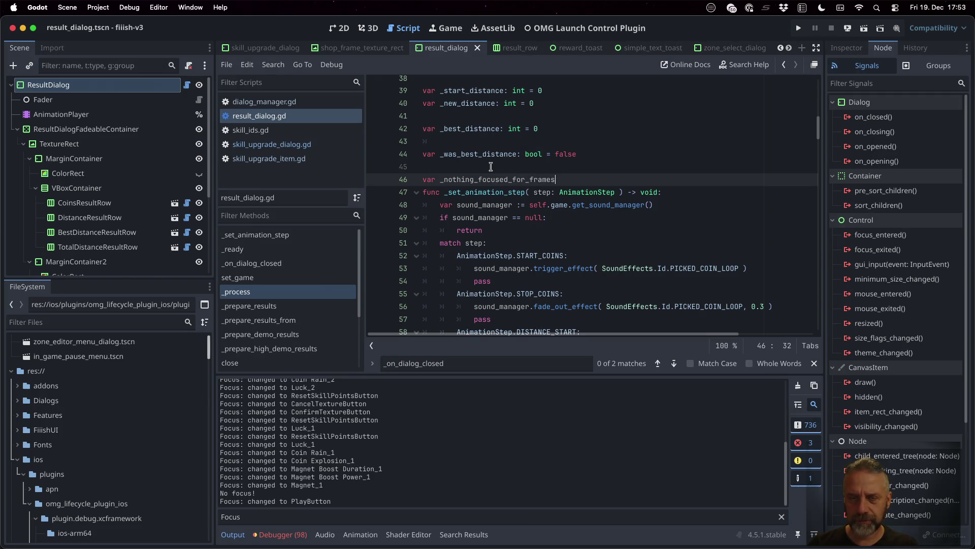
pyautogui.write(': int')
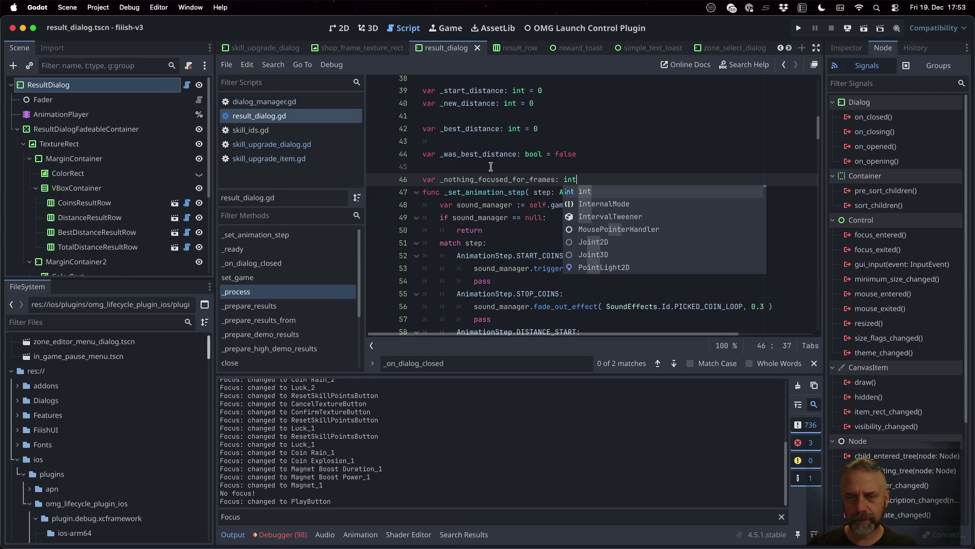
pyautogui.write(' = 0')
pyautogui.press('Return')
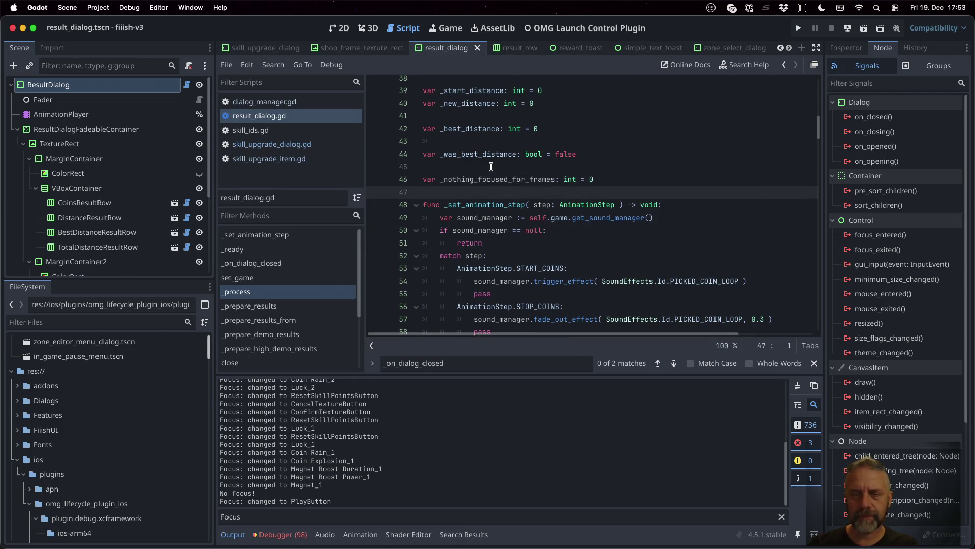
pyautogui.click(283, 289)
# Increment self._nothing_focused_for_frames by 1 inside the null-focus branch of _process
pyautogui.click(732, 248)
pyautogui.press('Up')
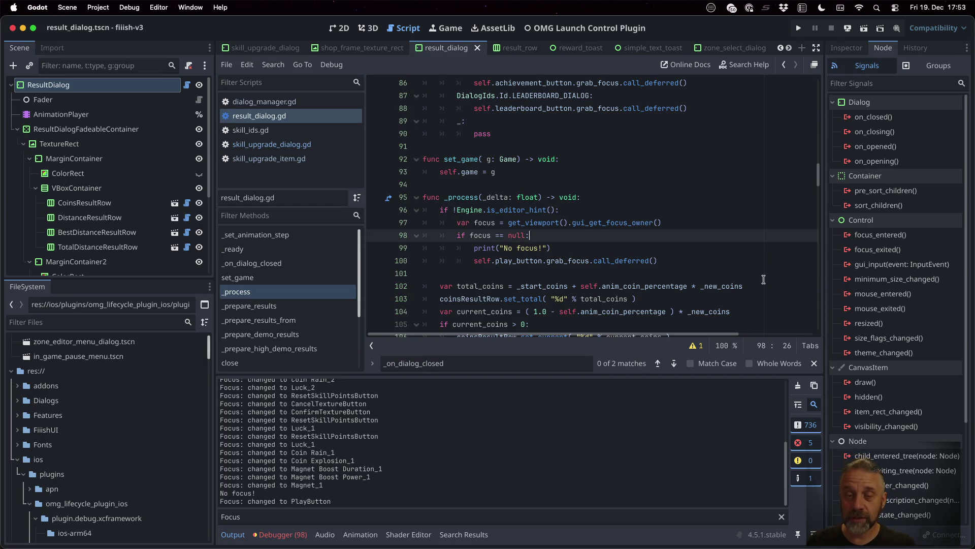
pyautogui.press('Return')
pyautogui.write('self')
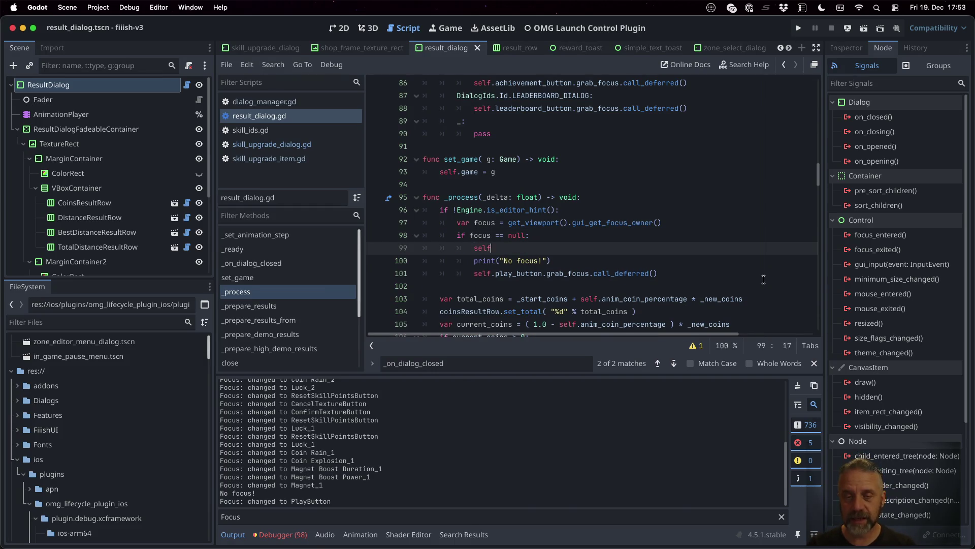
pyautogui.write('._na')
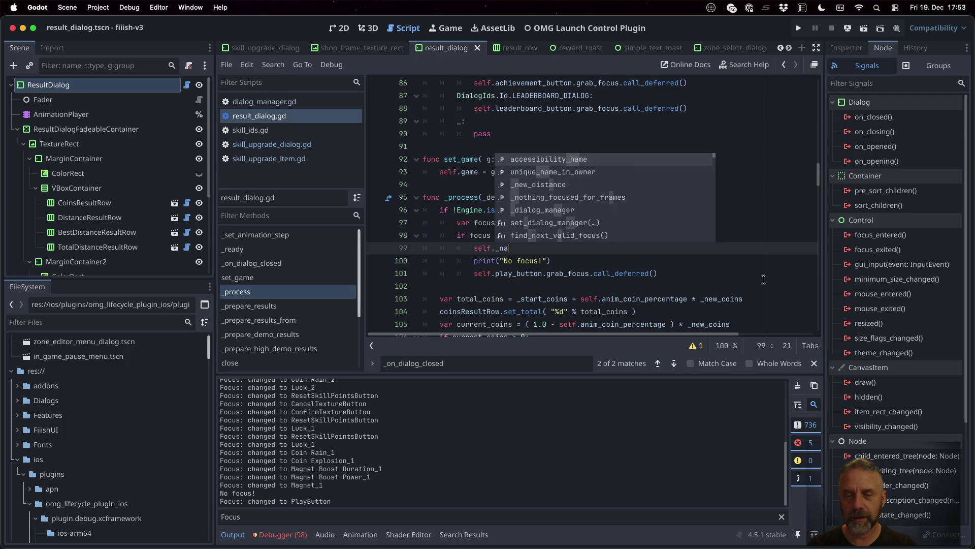
pyautogui.write('othing_focused_for_frames')
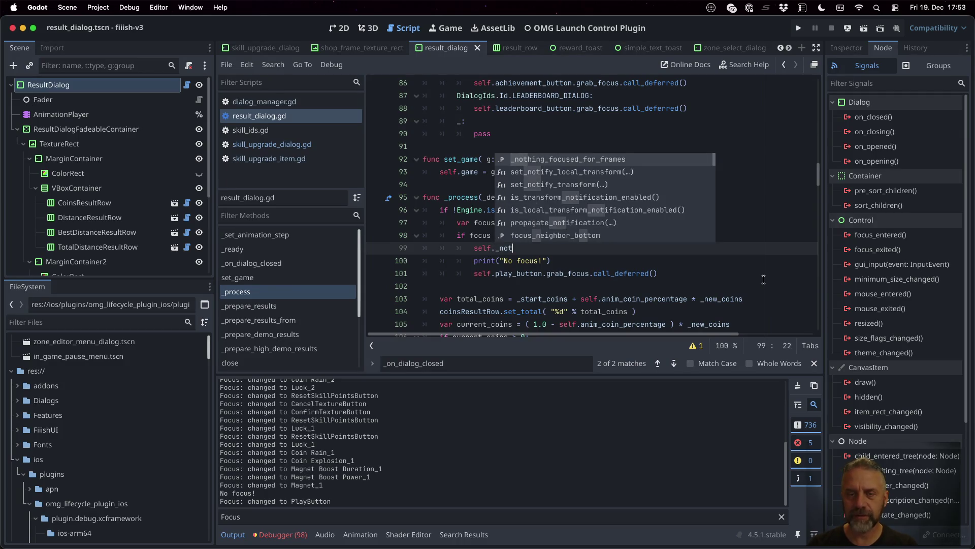
pyautogui.press('Return')
pyautogui.write('+= 1')
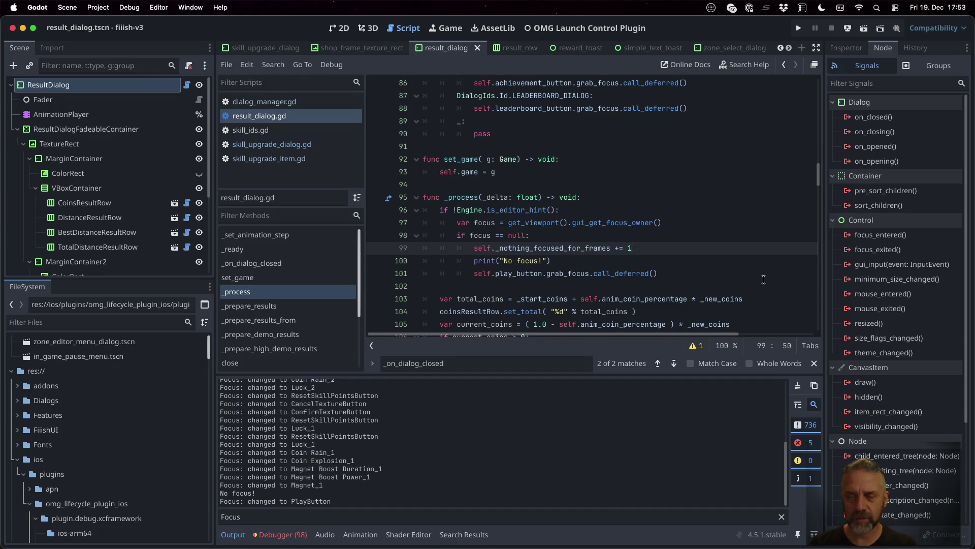
pyautogui.press('Return')
# Add an if _nothing_focused_for_frames > 15 check wrapping the print and grab_focus lines
pyautogui.write('if ')
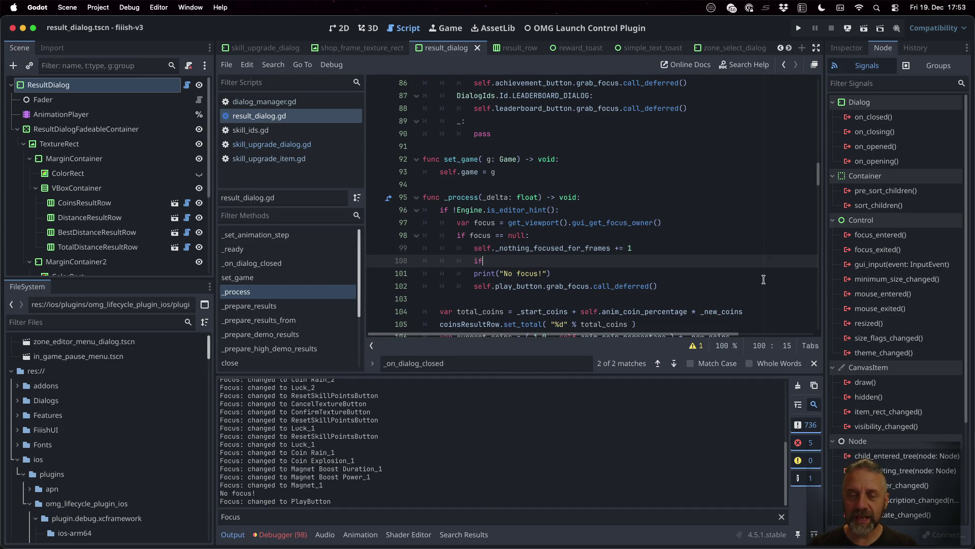
pyautogui.write('self._n')
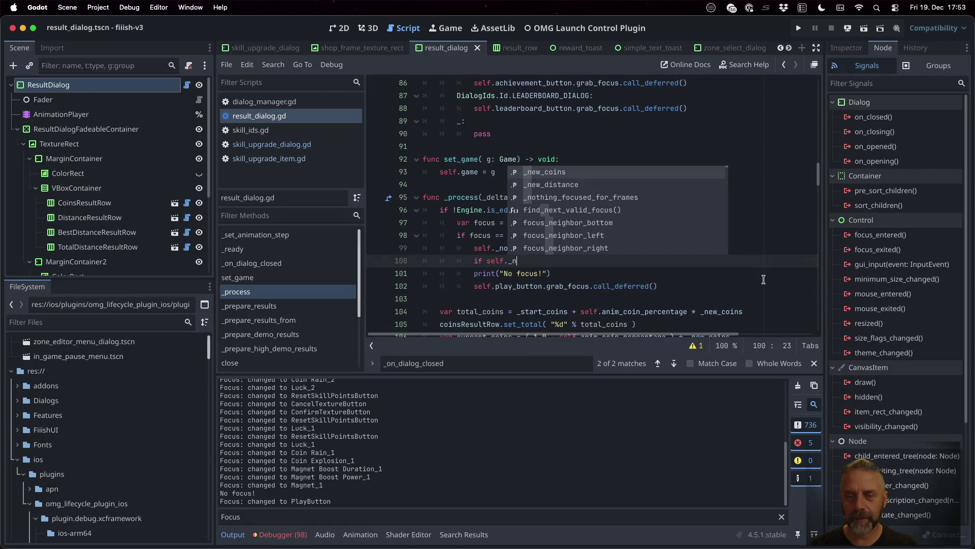
pyautogui.press('Down')
pyautogui.press('Down')
pyautogui.press('Return')
pyautogui.write('> ')
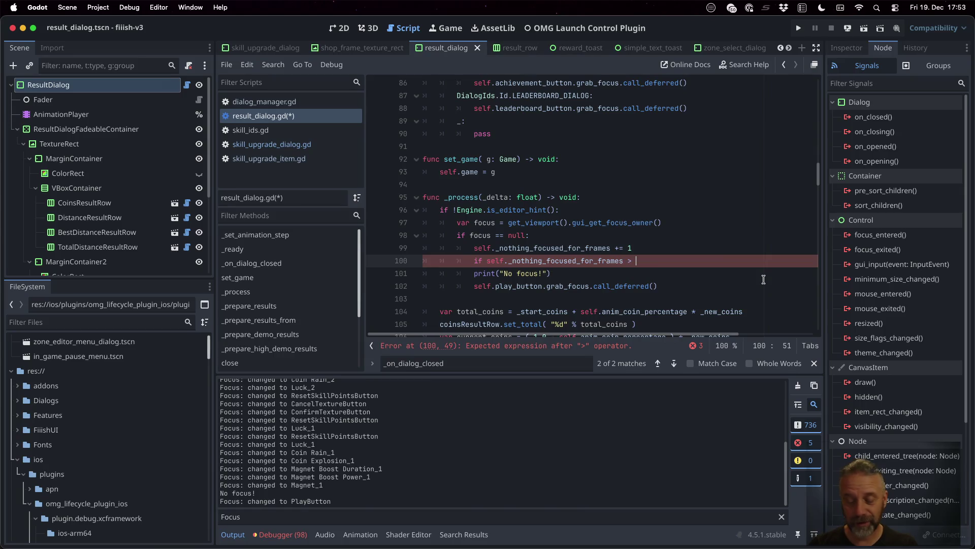
pyautogui.write('15')
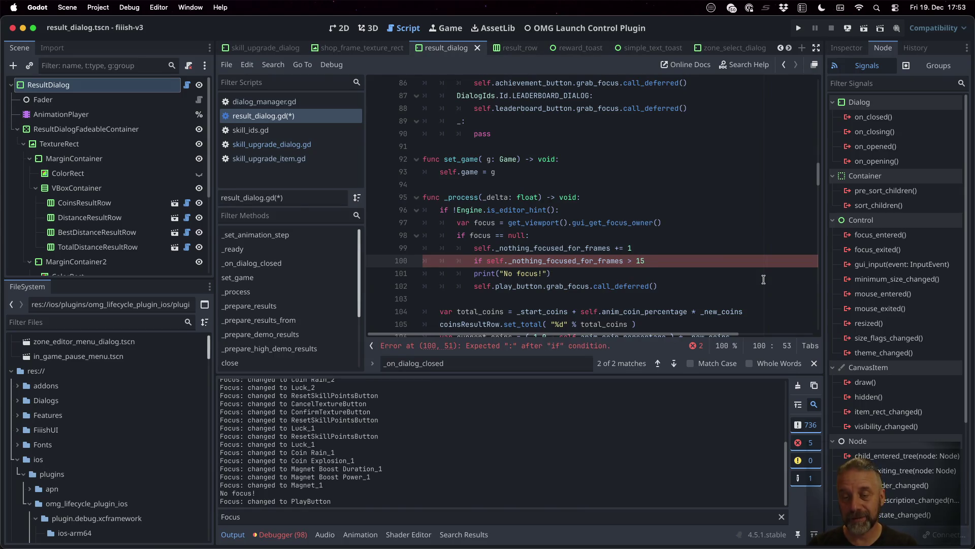
pyautogui.press('Down')
pyautogui.press('Home')
pyautogui.press('Tab')
pyautogui.press('Down')
pyautogui.press('Home')
pyautogui.press('Tab')
pyautogui.press('Up')
pyautogui.press('Up')
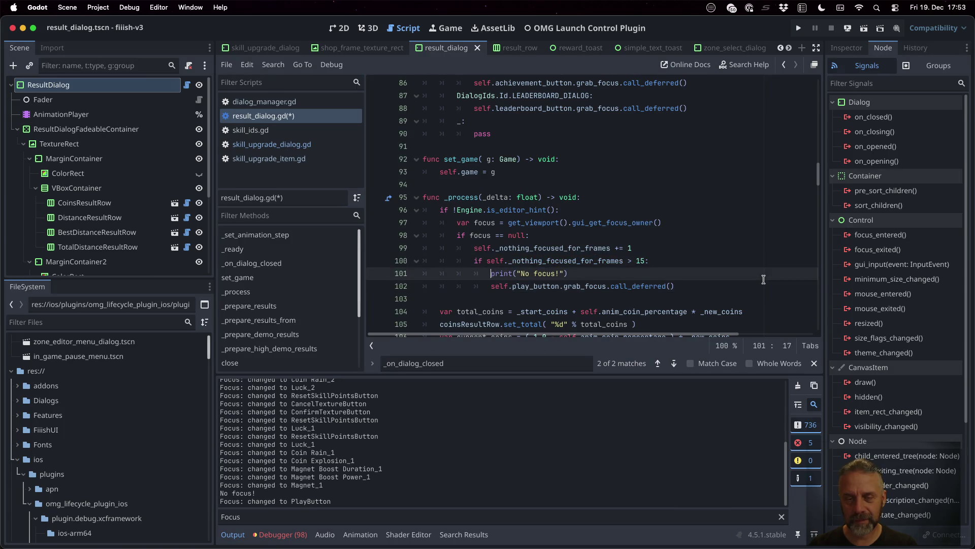
pyautogui.press('Down')
pyautogui.press('Down')
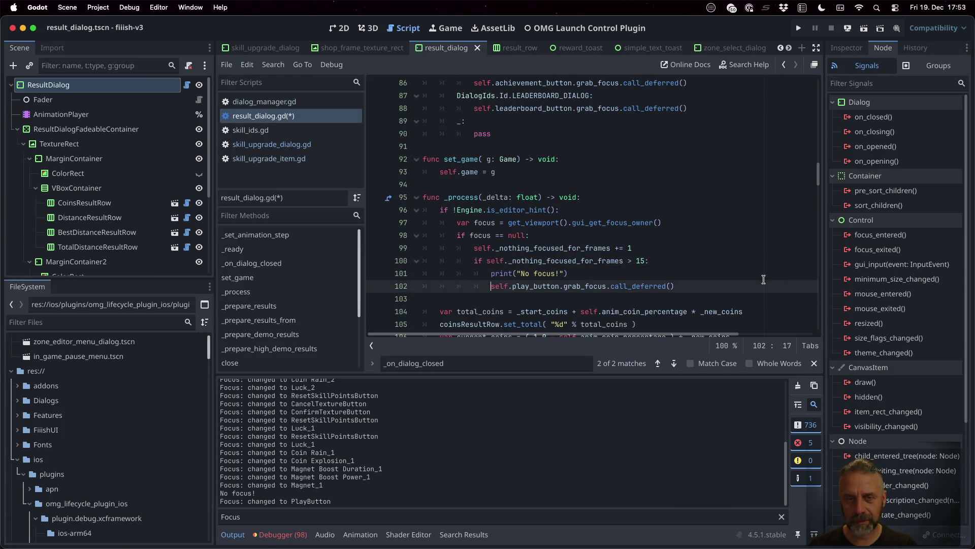
# Add an else branch resetting _nothing_focused_for_frames to 0, save, and run the game
pyautogui.press('End')
pyautogui.press('Return')
pyautogui.press('BackSpace')
pyautogui.write('else:')
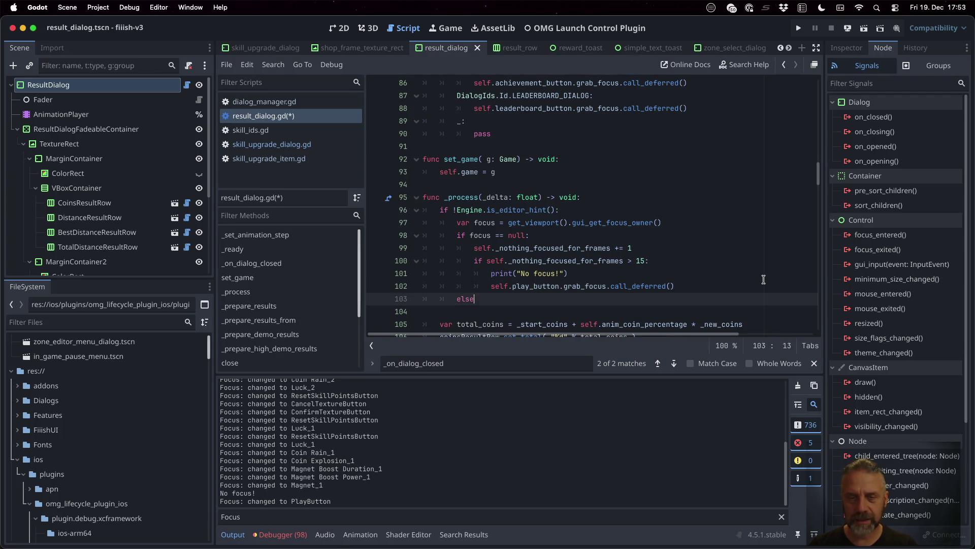
pyautogui.press('Return')
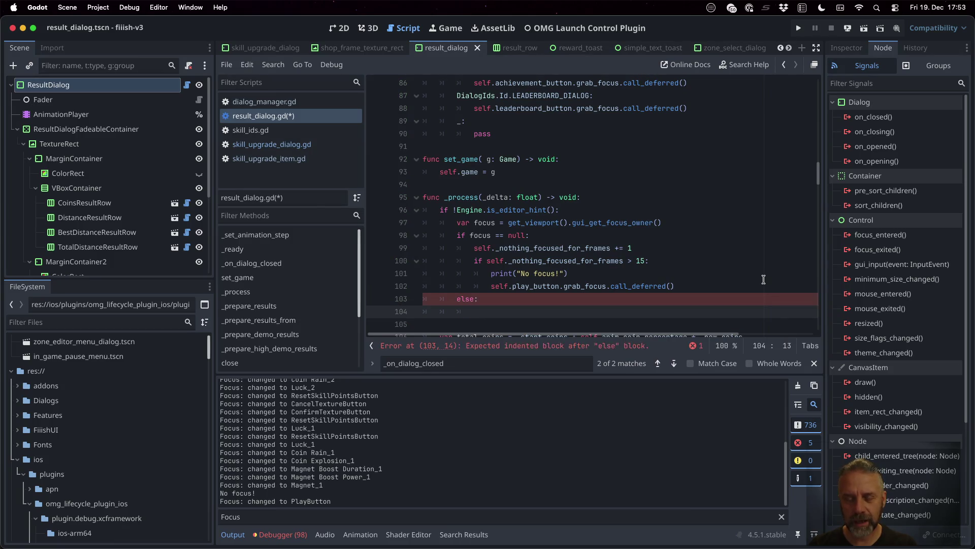
pyautogui.write('self._n')
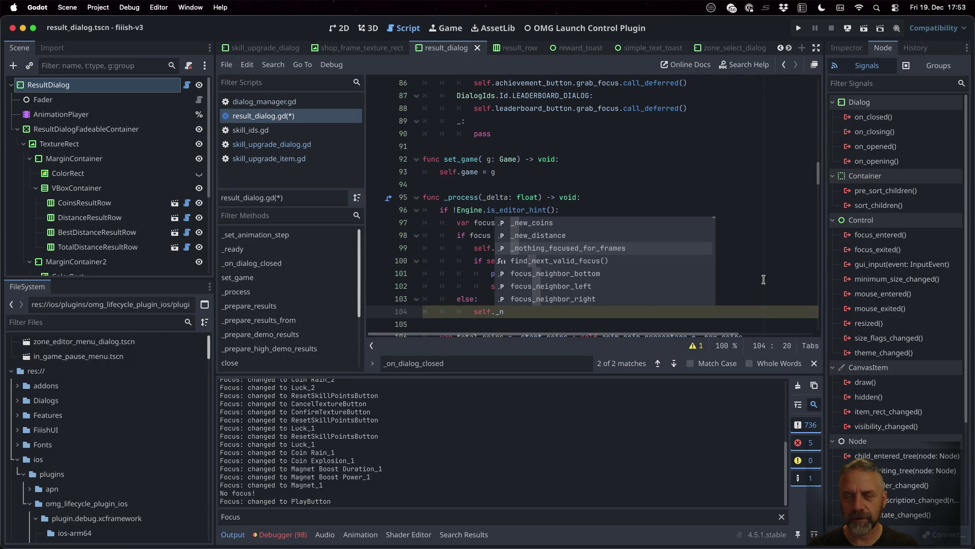
pyautogui.press('Return')
pyautogui.write('= 0')
pyautogui.hotkey('ctrl', 's')
pyautogui.press('Up')
pyautogui.press('Up')
pyautogui.press('Up')
pyautogui.press('Up')
pyautogui.press('Up')
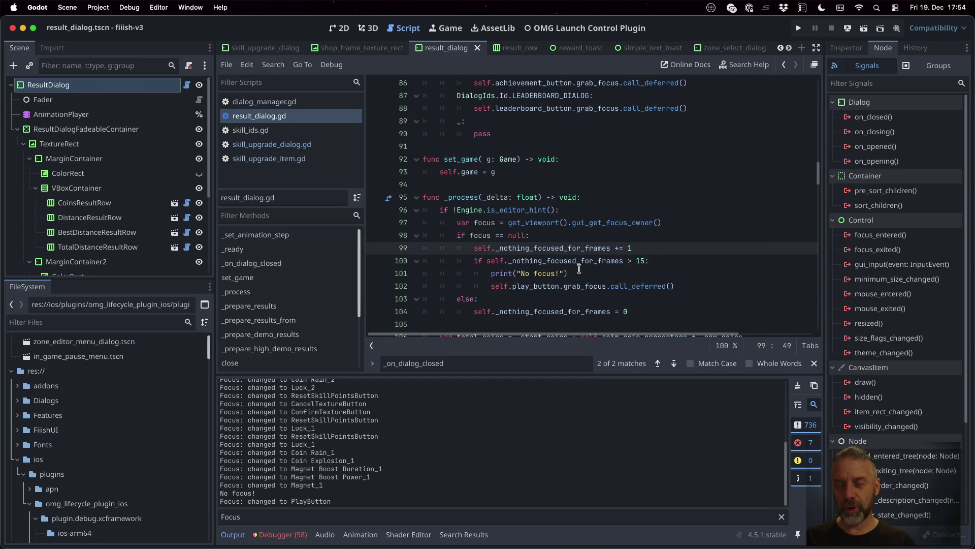
pyautogui.click(798, 28)
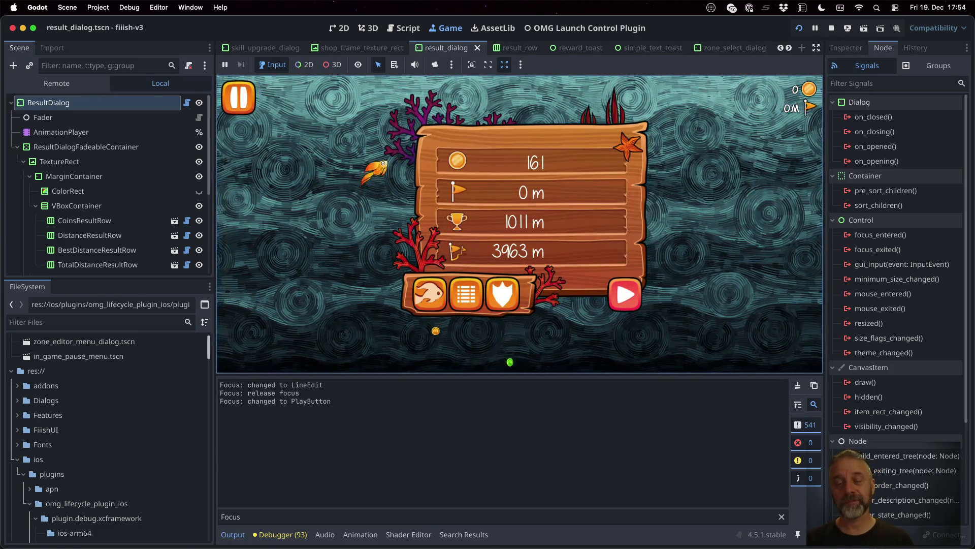
# Open Skills with the controller and buy Magnet upgrades, showing focus jumping to PlayButton
pyautogui.press('Left')
pyautogui.press('Left')
pyautogui.press('Left')
pyautogui.press('Return')
pyautogui.press('Right')
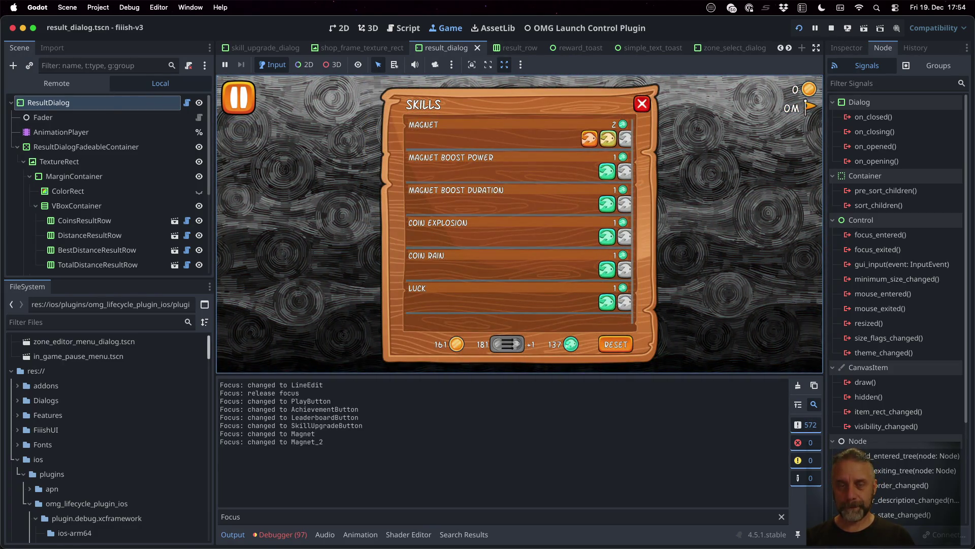
pyautogui.press('Return')
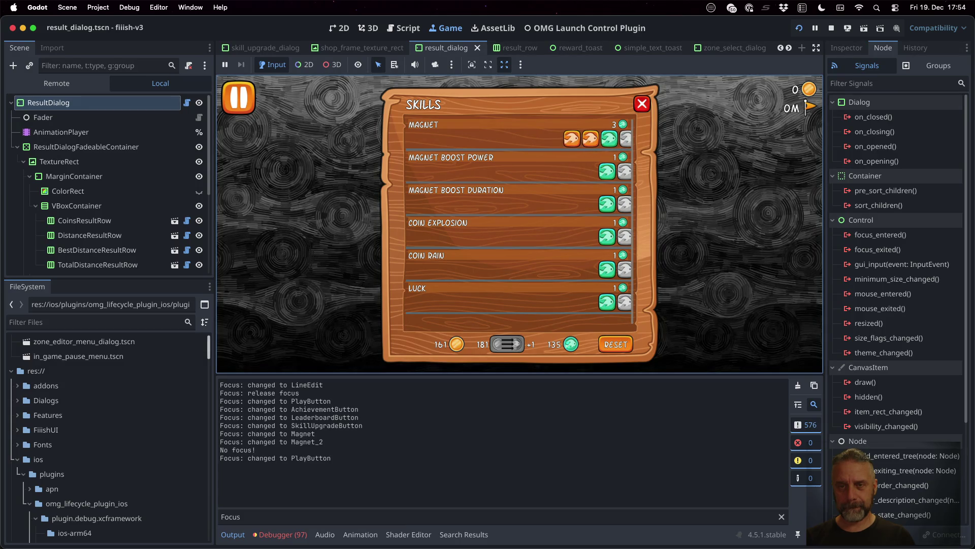
pyautogui.press('Left')
pyautogui.press('Right')
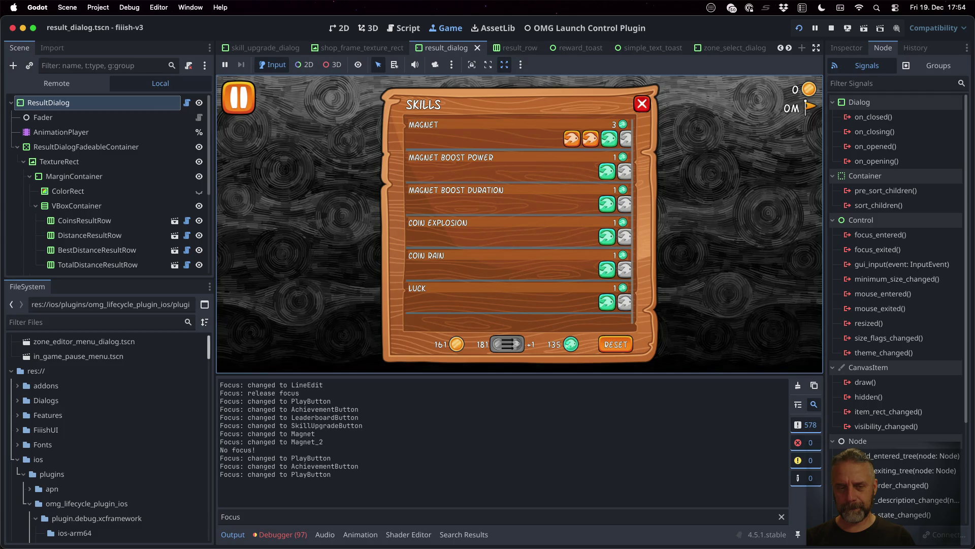
pyautogui.press('Escape')
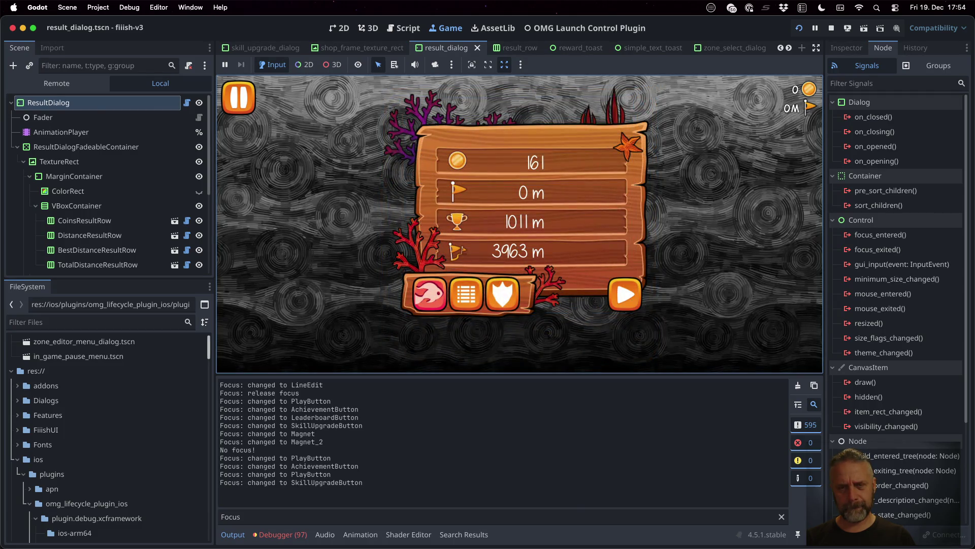
pyautogui.press('Return')
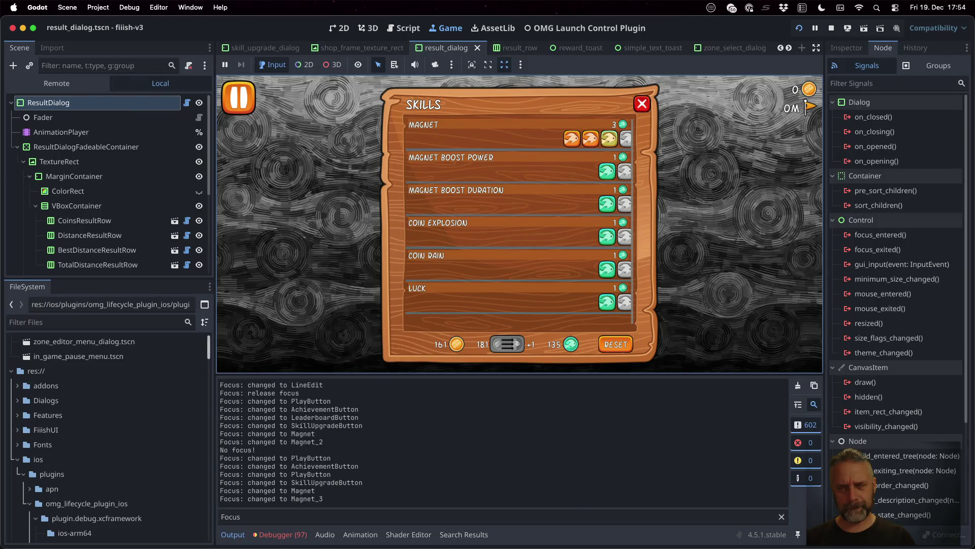
pyautogui.press('Return')
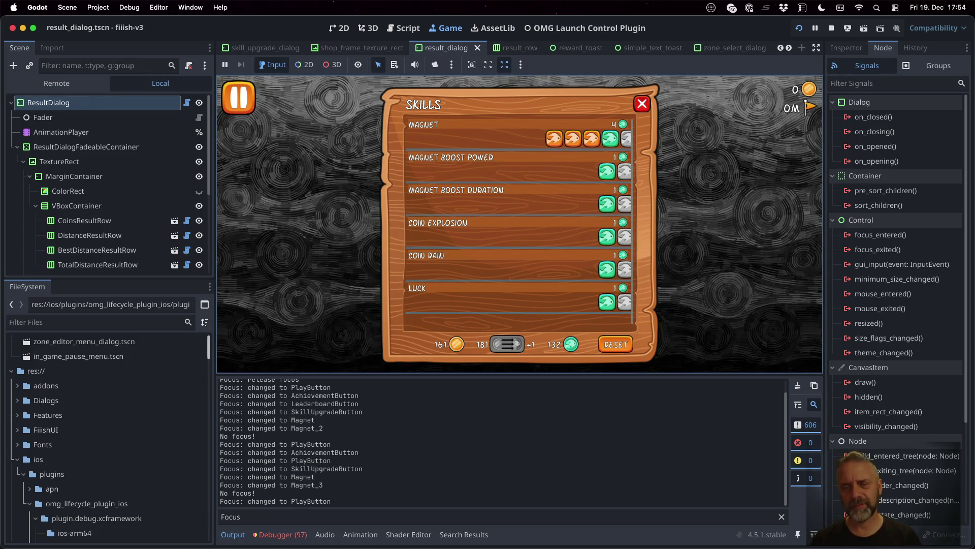
# Reset all skills to level 1, buy a Magnet upgrade again, then stop the game
pyautogui.click(610, 345)
pyautogui.click(618, 259)
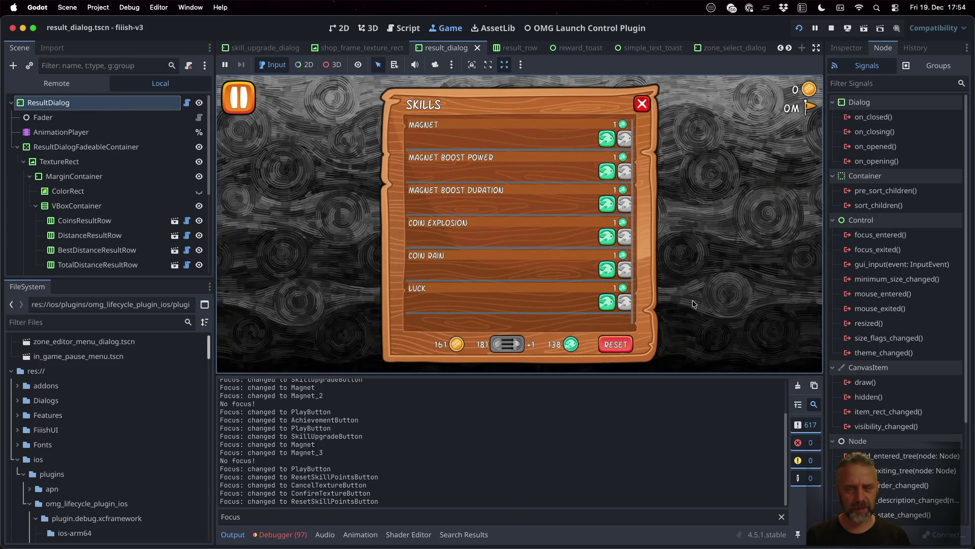
pyautogui.press('Up')
pyautogui.press('Up')
pyautogui.press('Up')
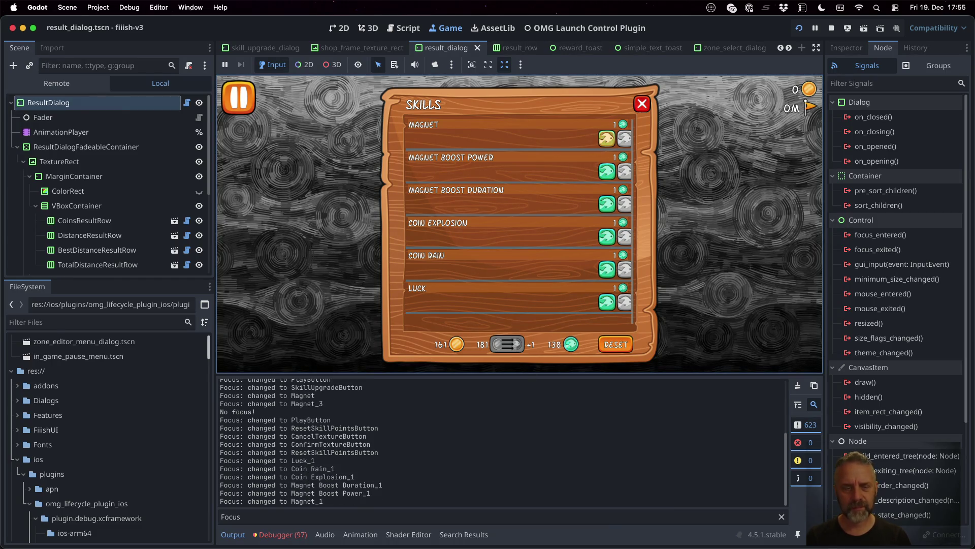
pyautogui.press('Return')
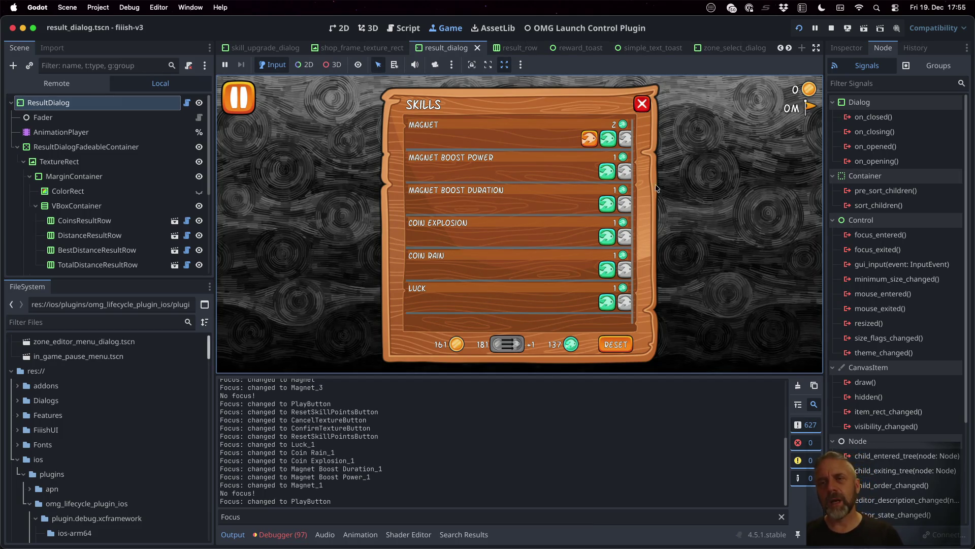
pyautogui.click(832, 28)
pyautogui.click(578, 136)
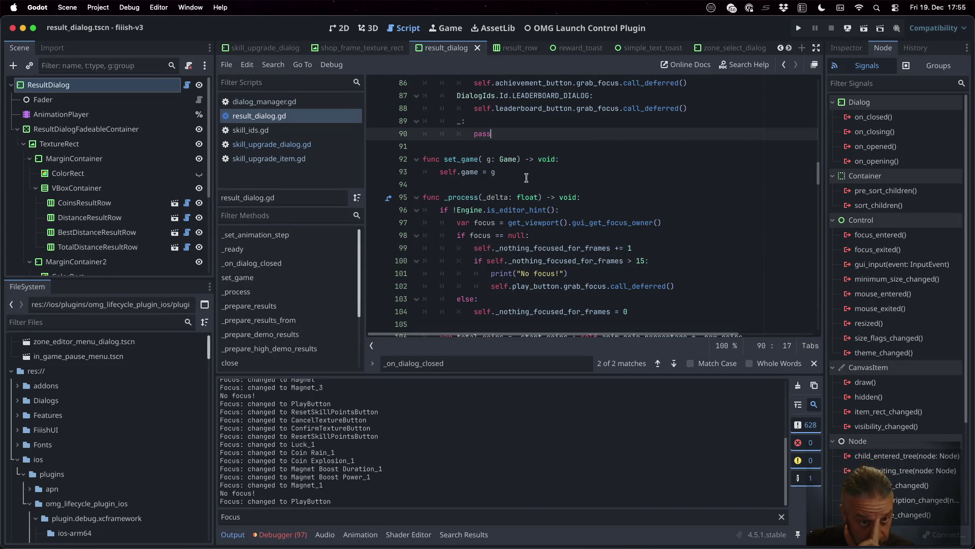
# Open skill_upgrade_dialog.gd and locate the skill buy handler setting _last_focused_skill_id
pyautogui.click(316, 146)
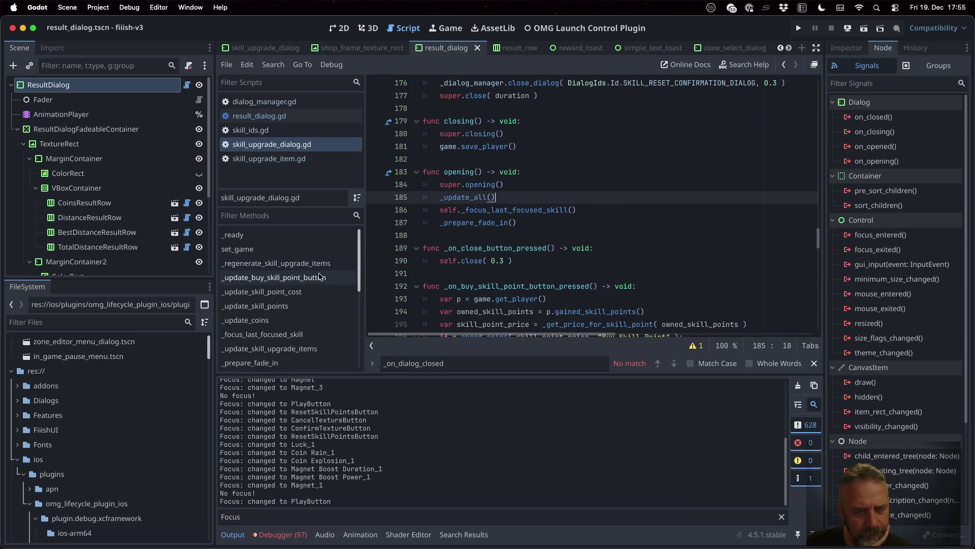
pyautogui.scroll(-5, 321, 317)
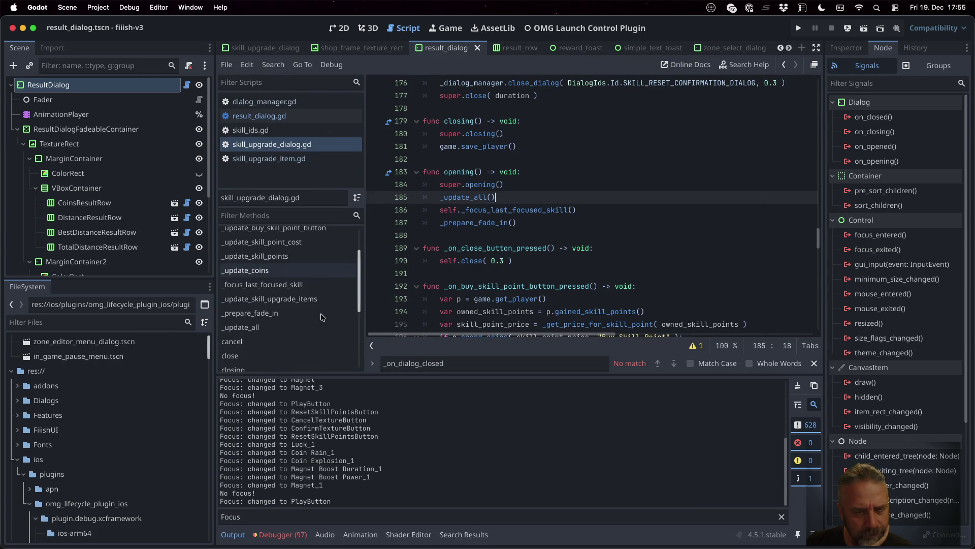
pyautogui.scroll(-2, 321, 317)
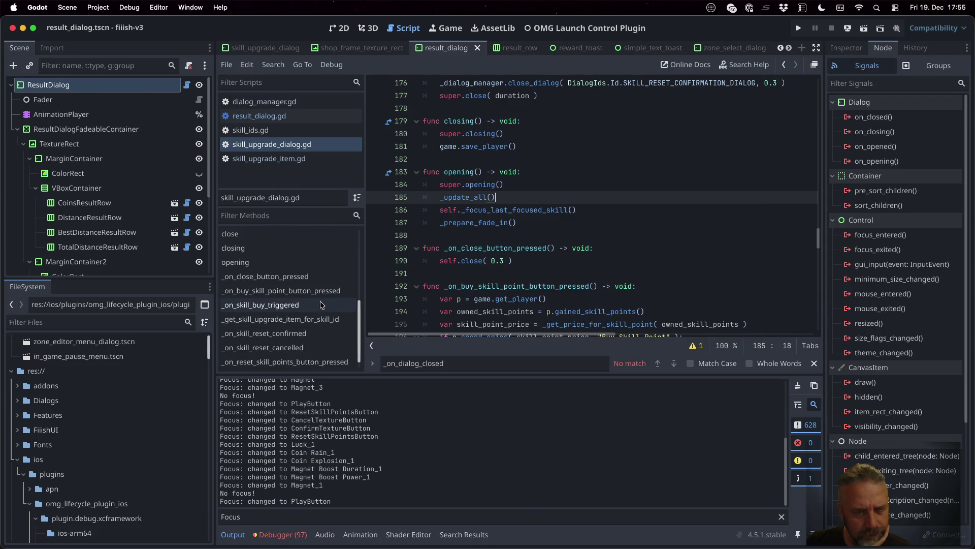
pyautogui.click(319, 291)
pyautogui.click(633, 224)
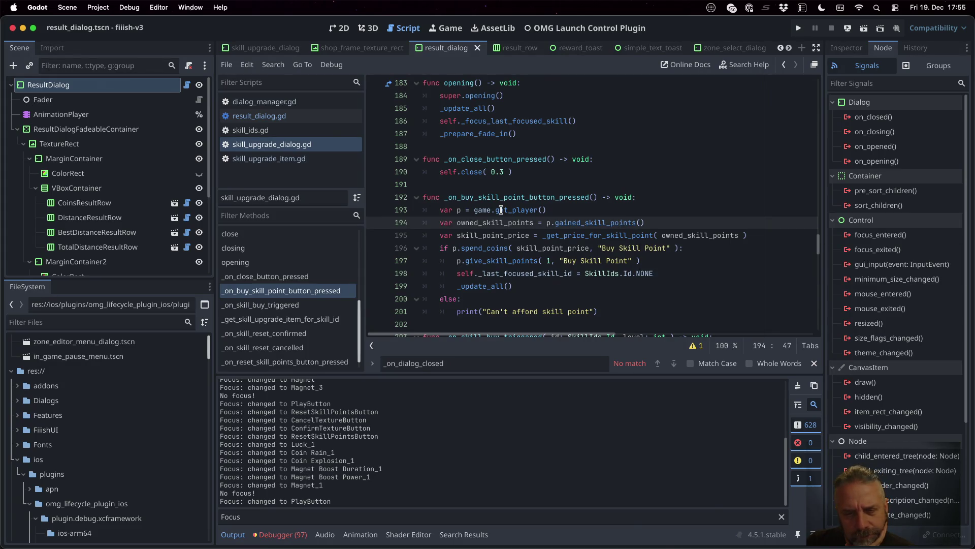
pyautogui.click(536, 274)
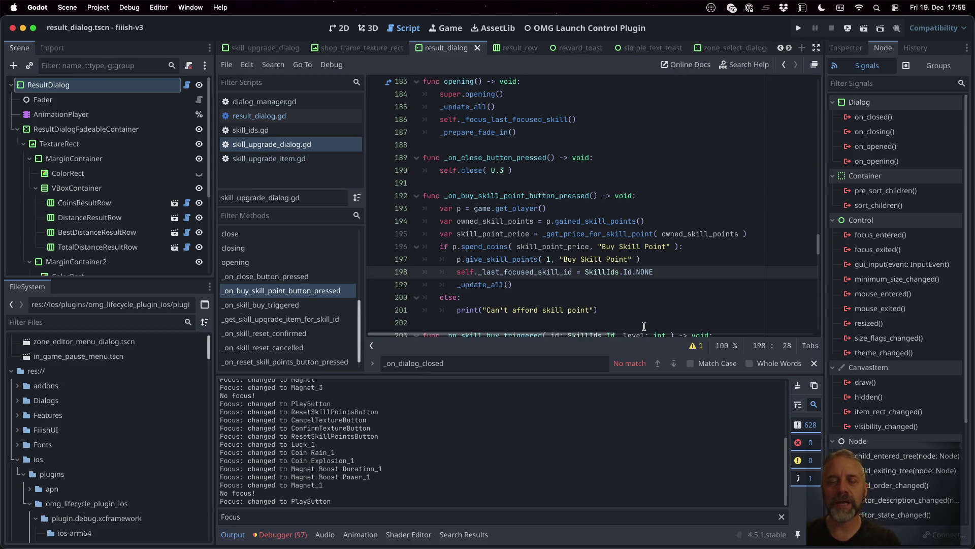
pyautogui.scroll(-4, 632, 269)
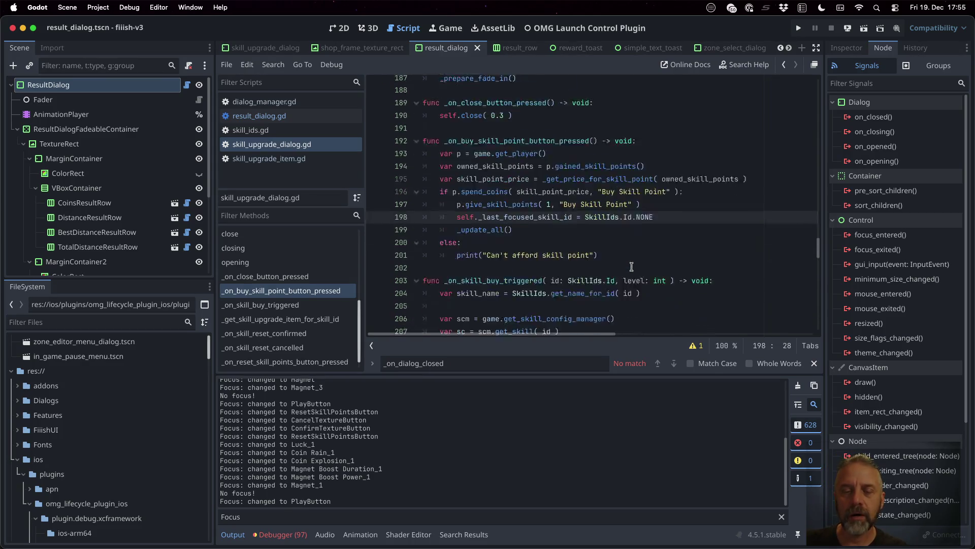
pyautogui.click(593, 223)
pyautogui.scroll(-1, 591, 225)
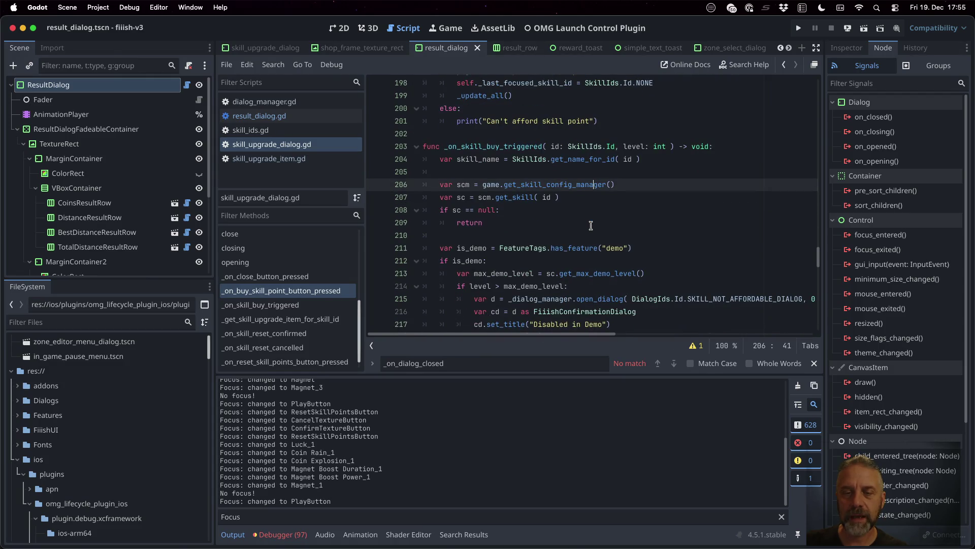
pyautogui.scroll(-2, 591, 225)
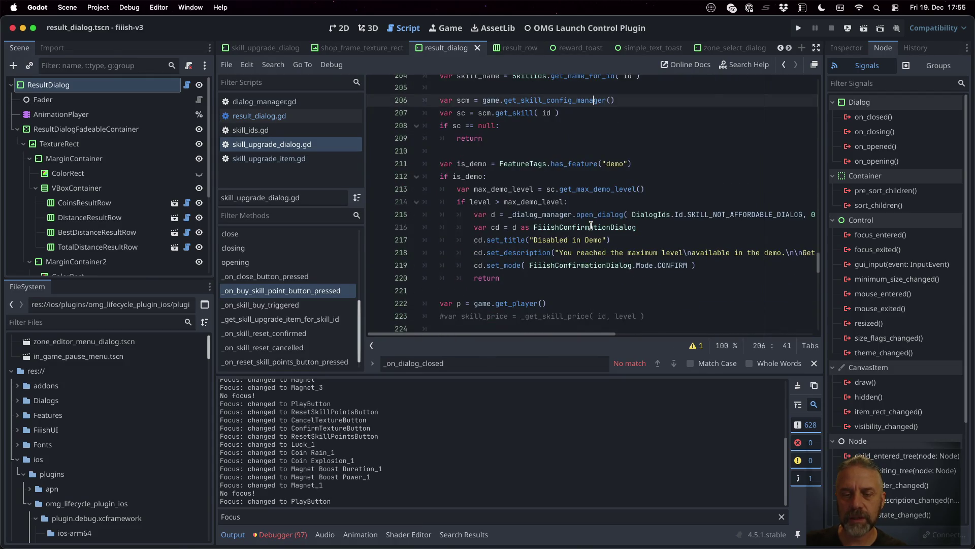
pyautogui.scroll(-4, 591, 225)
pyautogui.scroll(-5, 591, 225)
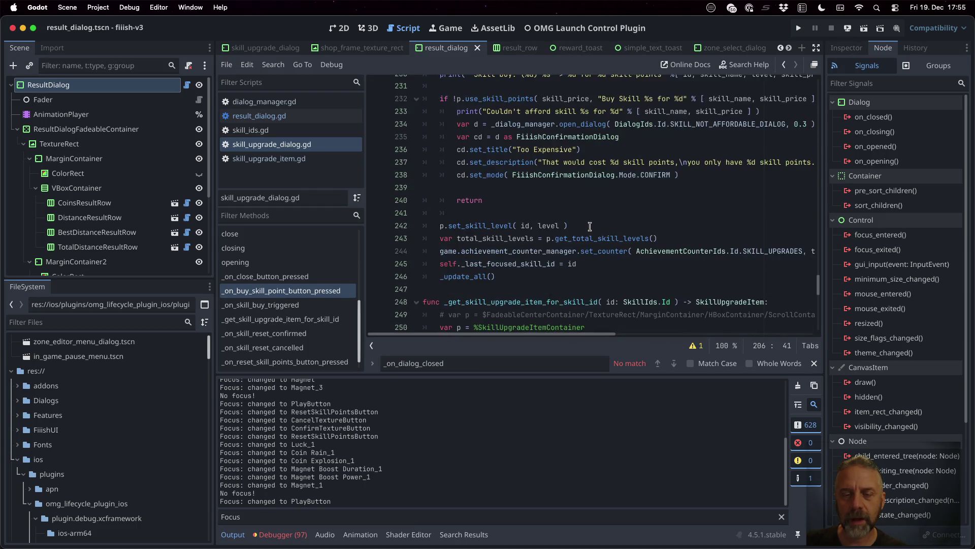
# Add self._focus_last_focused_skill() after line 245 and run the game again
pyautogui.click(584, 263)
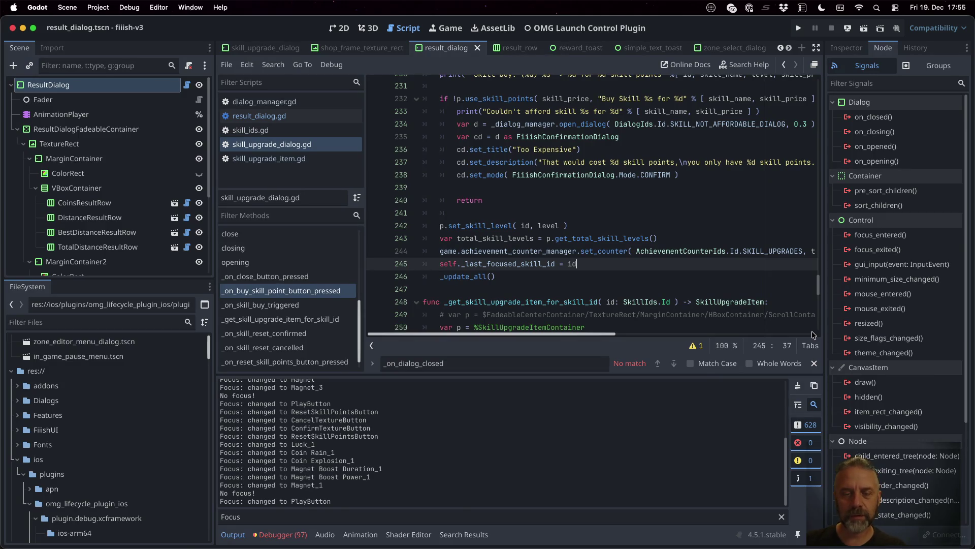
pyautogui.press('Return')
pyautogui.write('self._')
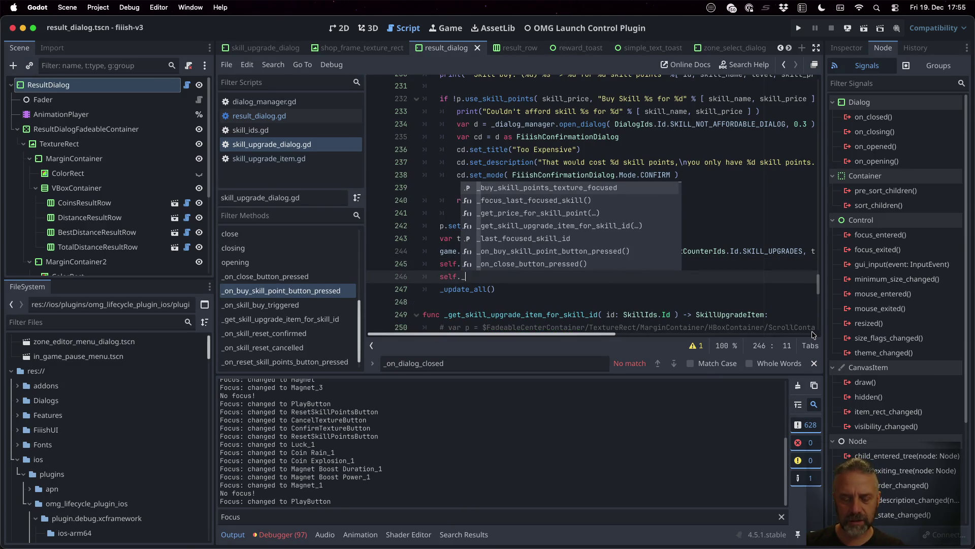
pyautogui.write('foc')
pyautogui.press('Return')
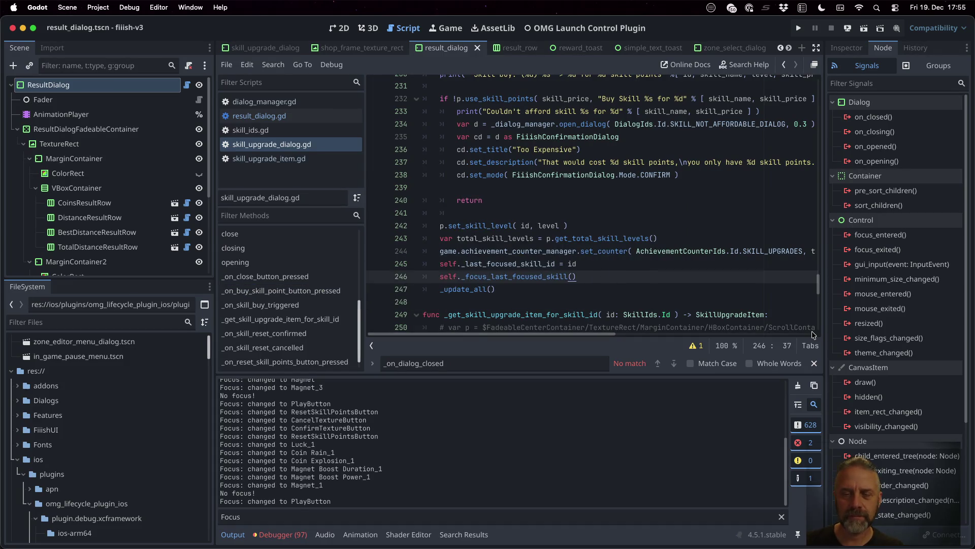
pyautogui.press('super+b')
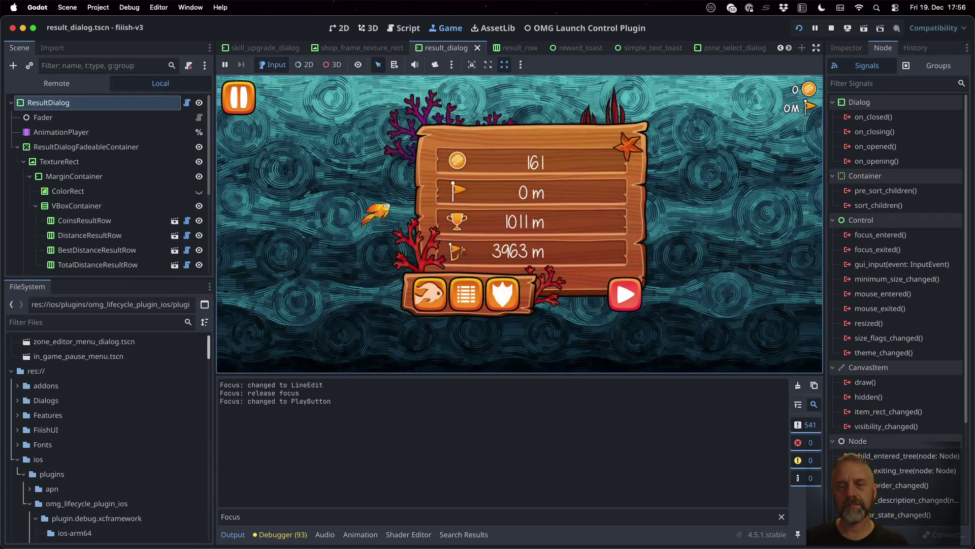
# Open Skills with the controller and buy Magnet upgrades up to level 5
pyautogui.press('Left')
pyautogui.press('Left')
pyautogui.press('Left')
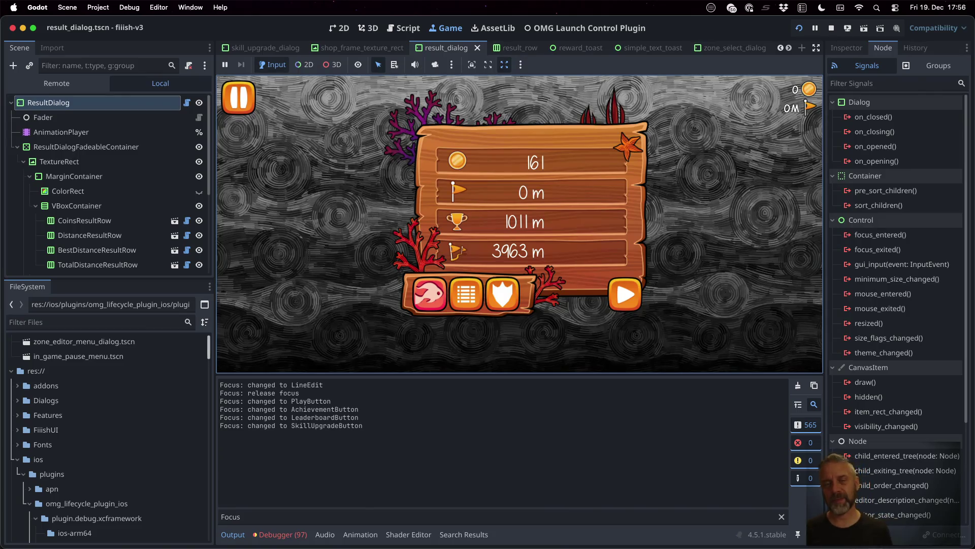
pyautogui.press('Return')
pyautogui.press('Right')
pyautogui.press('Right')
pyautogui.press('Right')
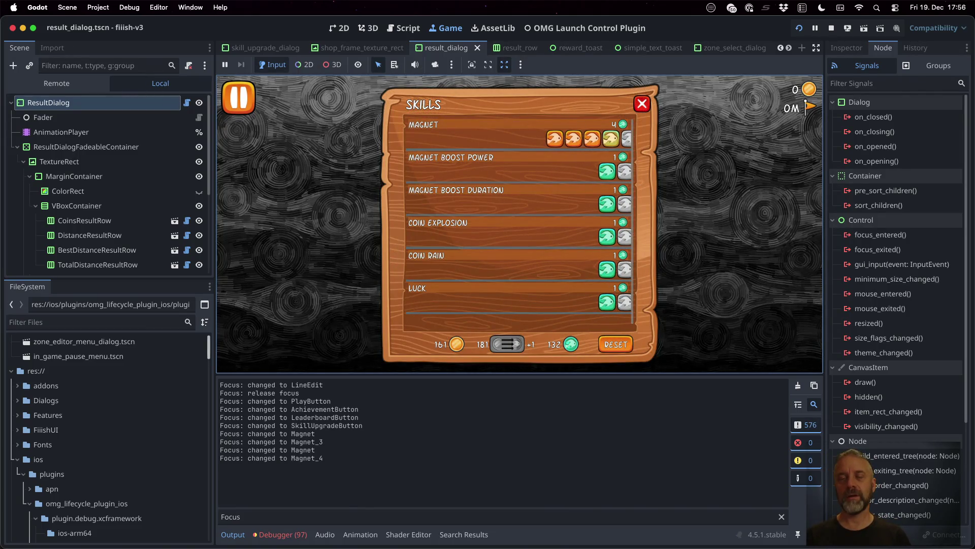
pyautogui.press('Return')
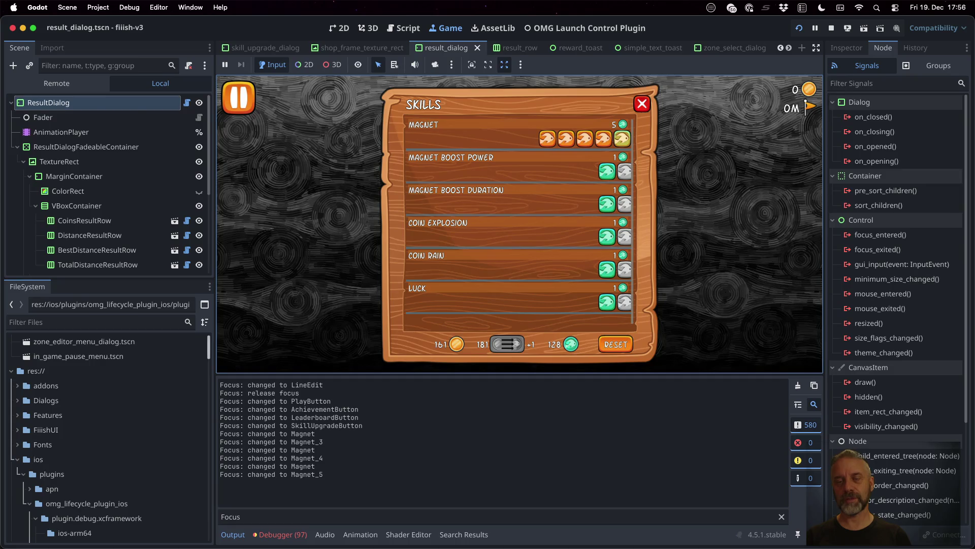
pyautogui.press('Escape')
pyautogui.press('Right')
pyautogui.press('Left')
pyautogui.press('Return')
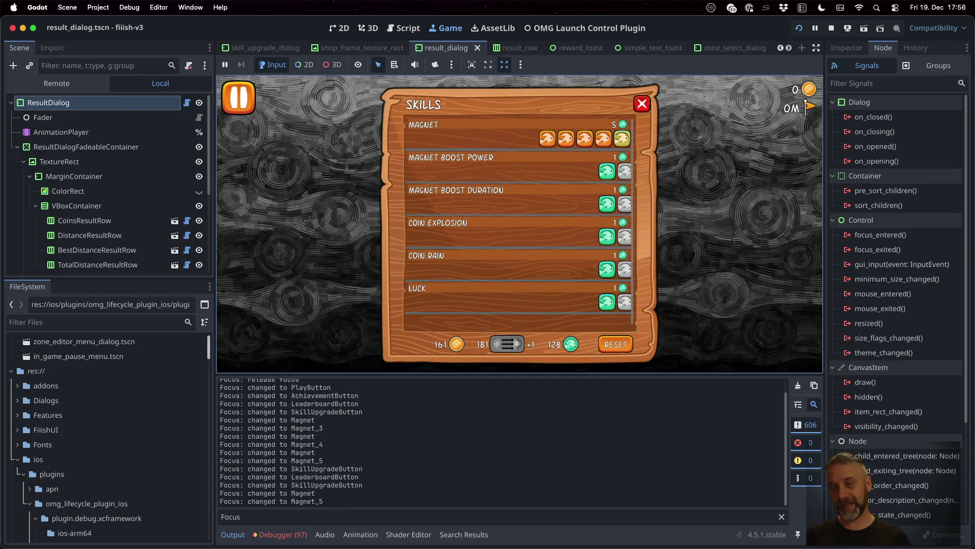
pyautogui.press('Return')
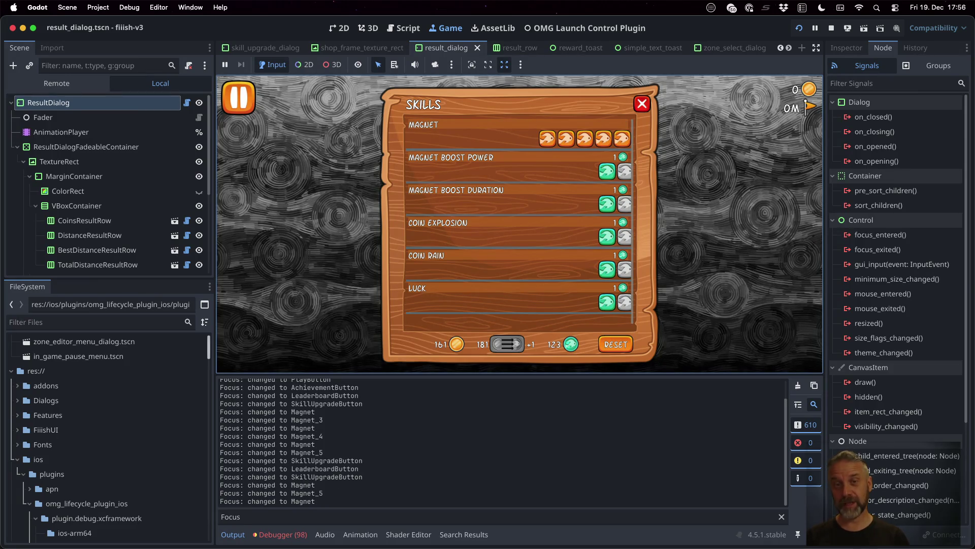
# Reopen Skills and move focus between Magnet Boost Duration and Coin Rain, confirming it stays put
pyautogui.press('Escape')
pyautogui.press('Return')
pyautogui.press('Down')
pyautogui.press('Down')
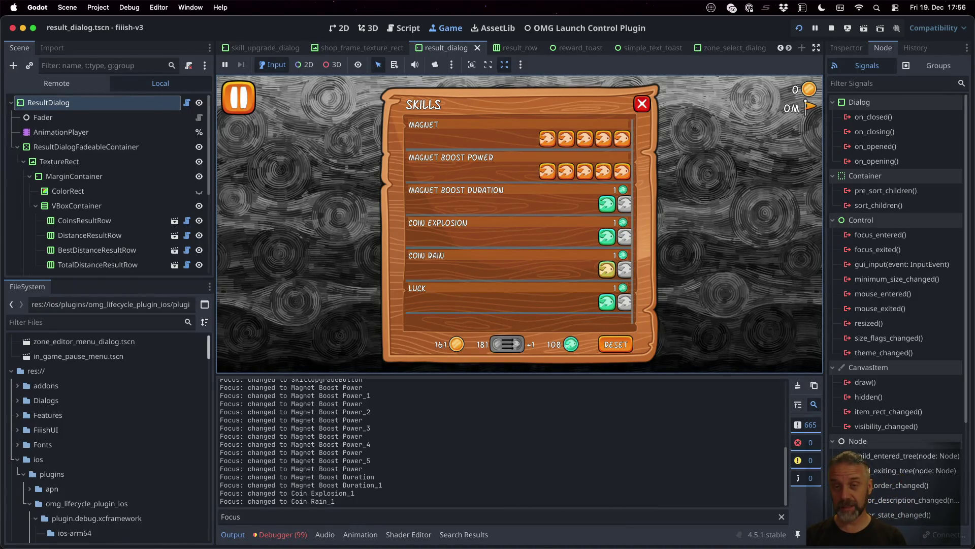
pyautogui.press('Escape')
pyautogui.press('Return')
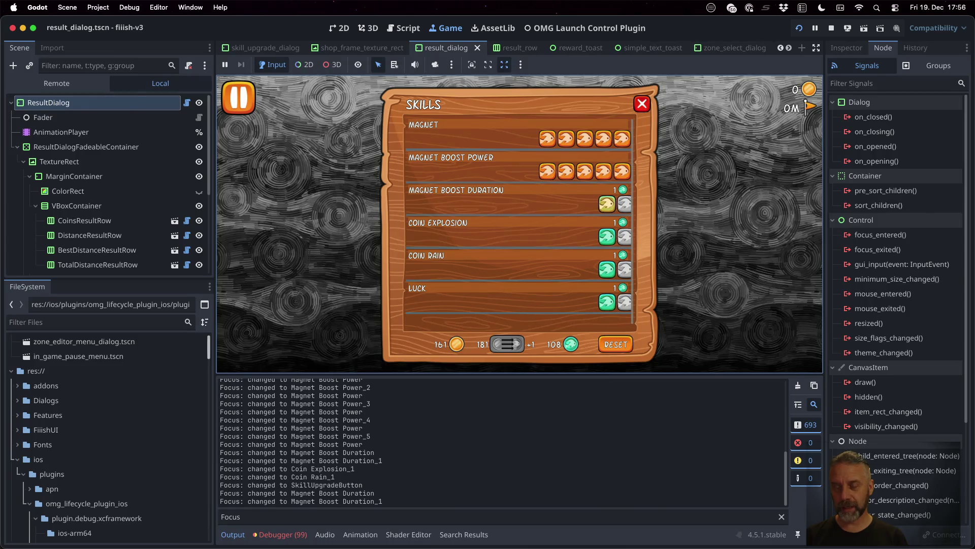
pyautogui.press('Down')
pyautogui.press('Down')
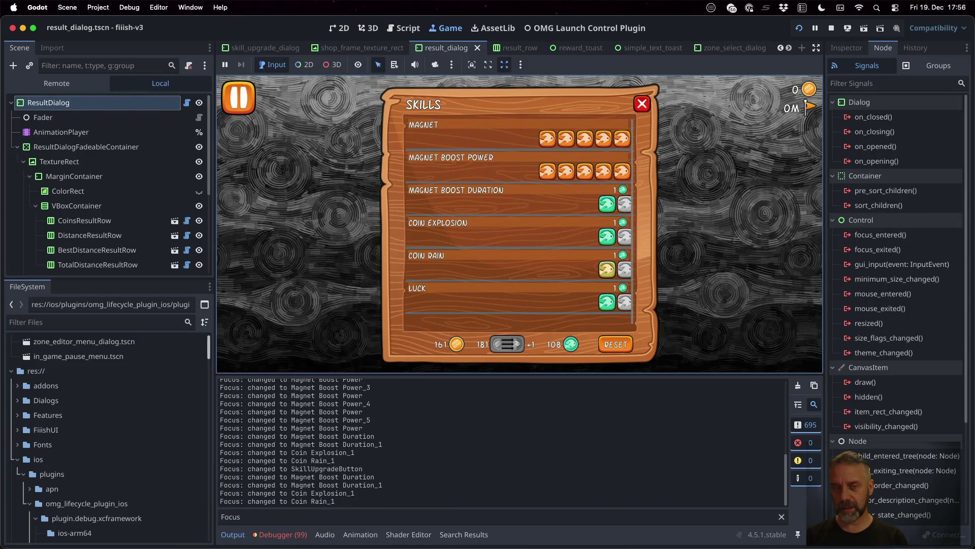
pyautogui.press('Up')
pyautogui.press('Up')
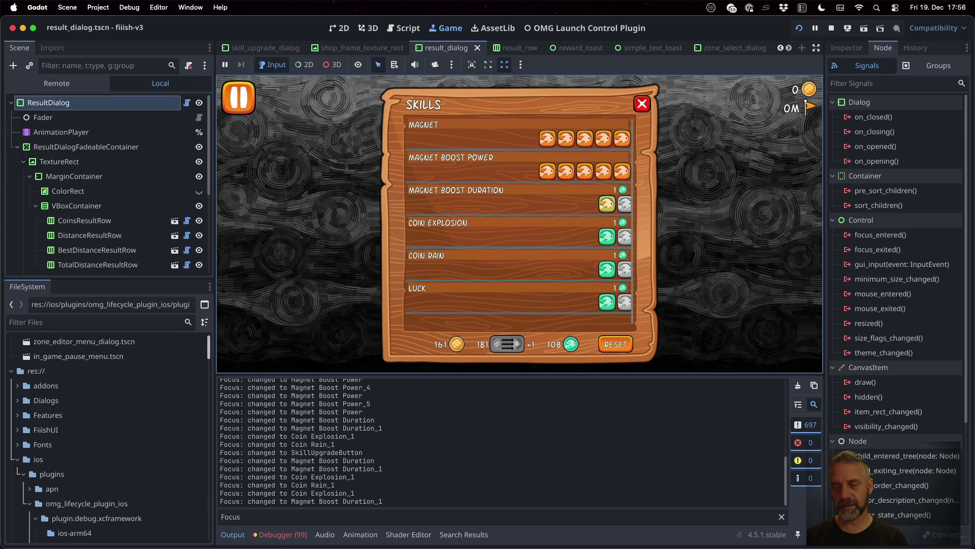
pyautogui.press('Down')
pyautogui.press('Down')
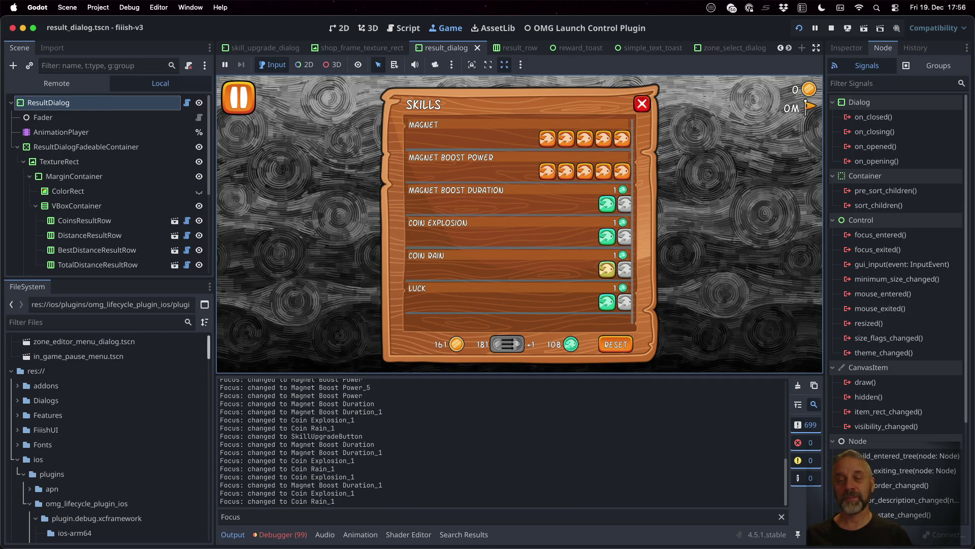
# Cancel a skill reset, then check focus through the skill rows and the leaderboard round-trip
pyautogui.click(627, 346)
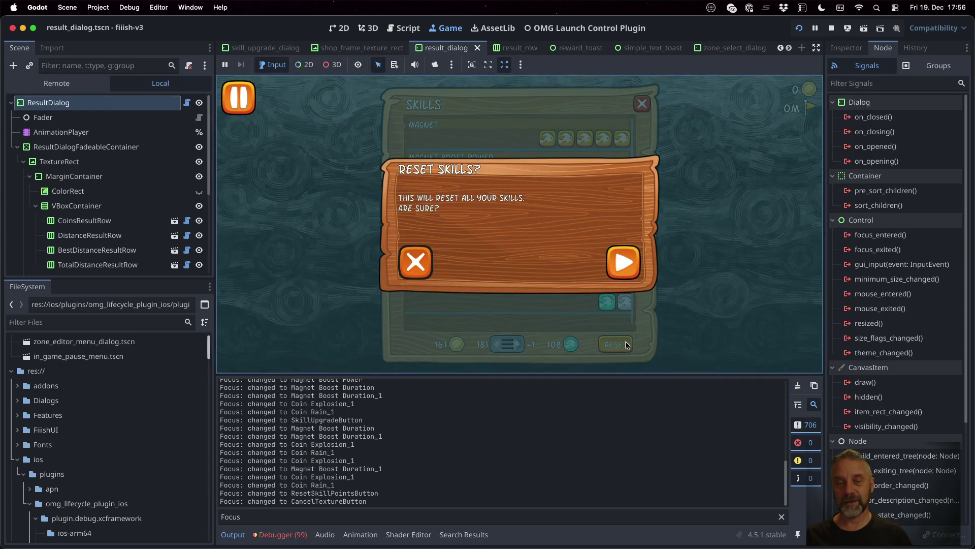
pyautogui.click(412, 261)
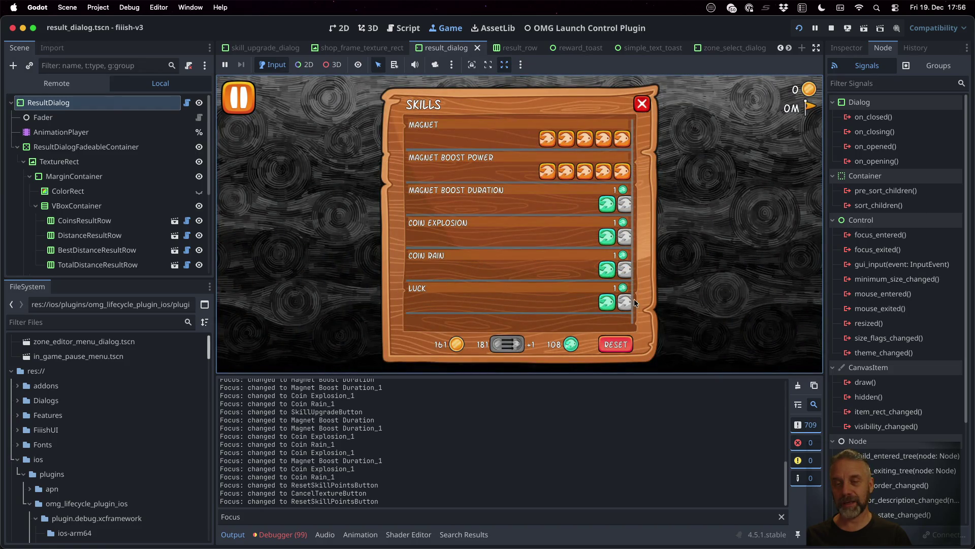
pyautogui.press('Up')
pyautogui.press('Up')
pyautogui.press('Up')
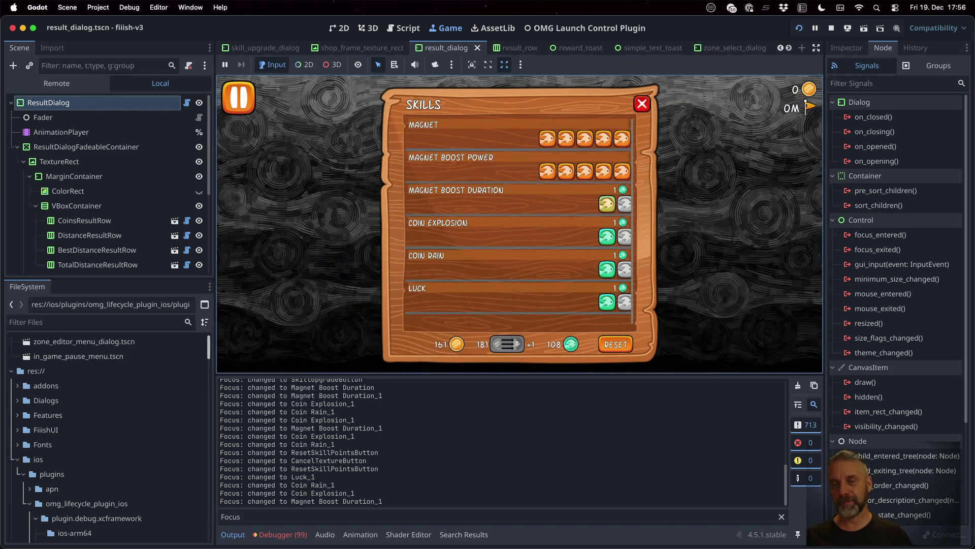
pyautogui.press('Down')
pyautogui.press('Down')
pyautogui.press('Down')
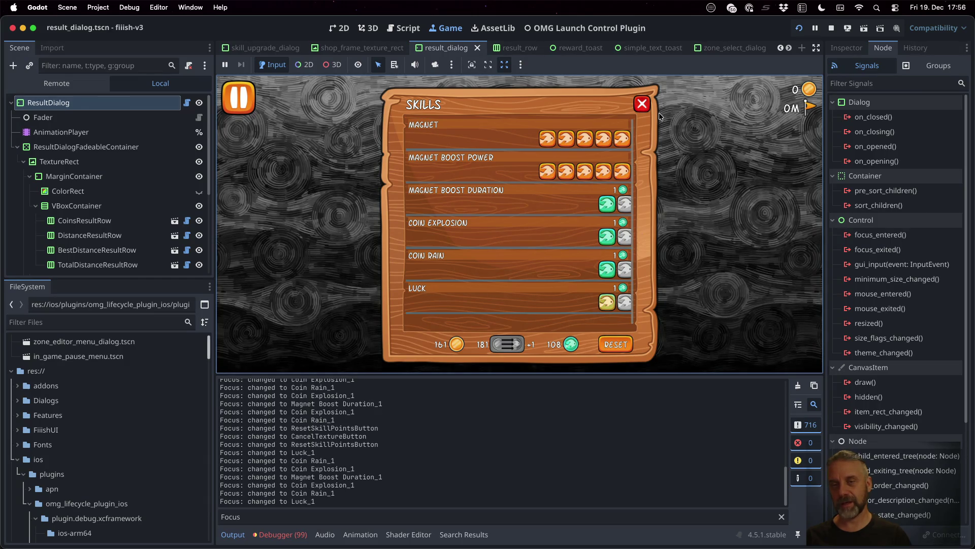
pyautogui.press('Escape')
pyautogui.press('Right')
pyautogui.press('Return')
pyautogui.press('Escape')
pyautogui.press('Left')
pyautogui.press('Return')
pyautogui.press('Down')
pyautogui.press('Down')
pyautogui.press('Down')
pyautogui.press('Up')
pyautogui.press('Up')
pyautogui.press('Up')
# Toggle pause repeatedly over the Skills panel to confirm focus survives, then close Skills
pyautogui.press('p')
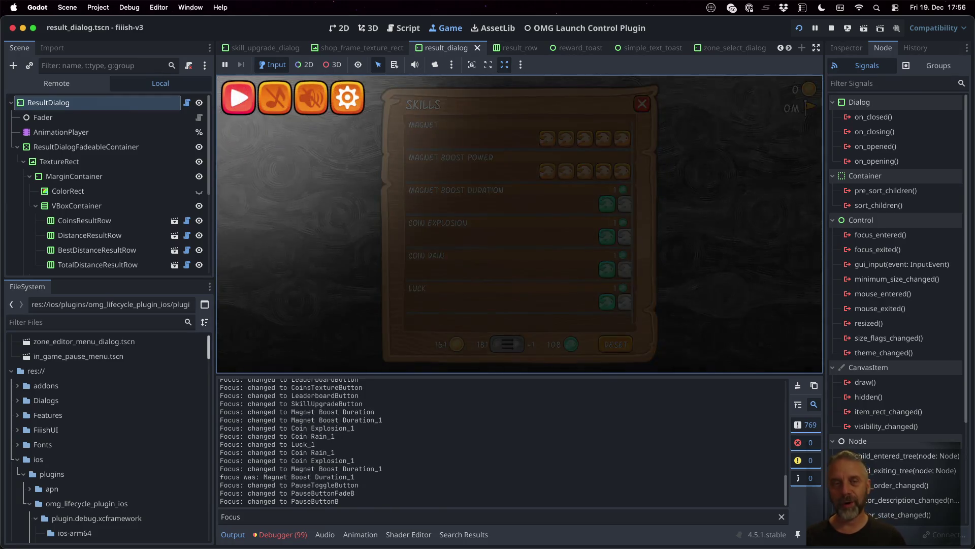
pyautogui.press('p')
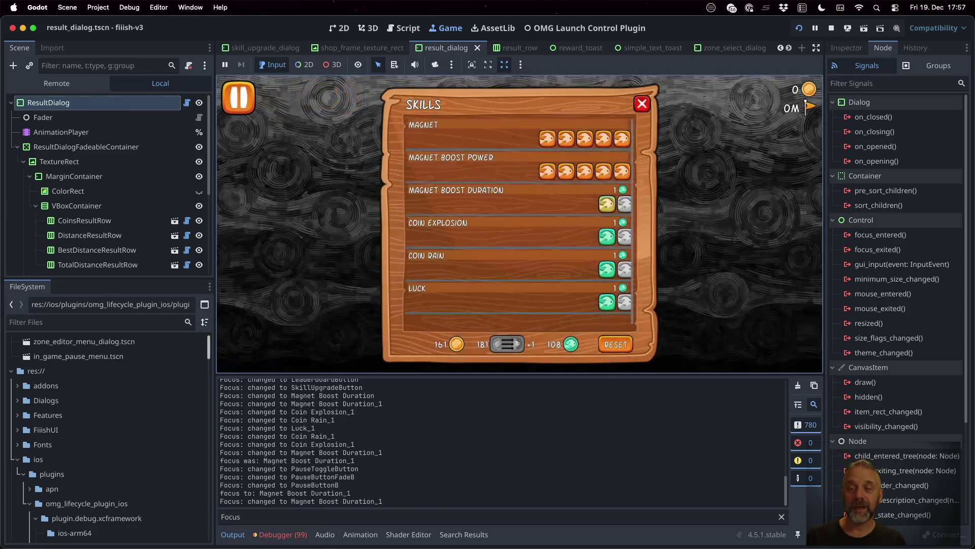
pyautogui.press('p')
pyautogui.press('p')
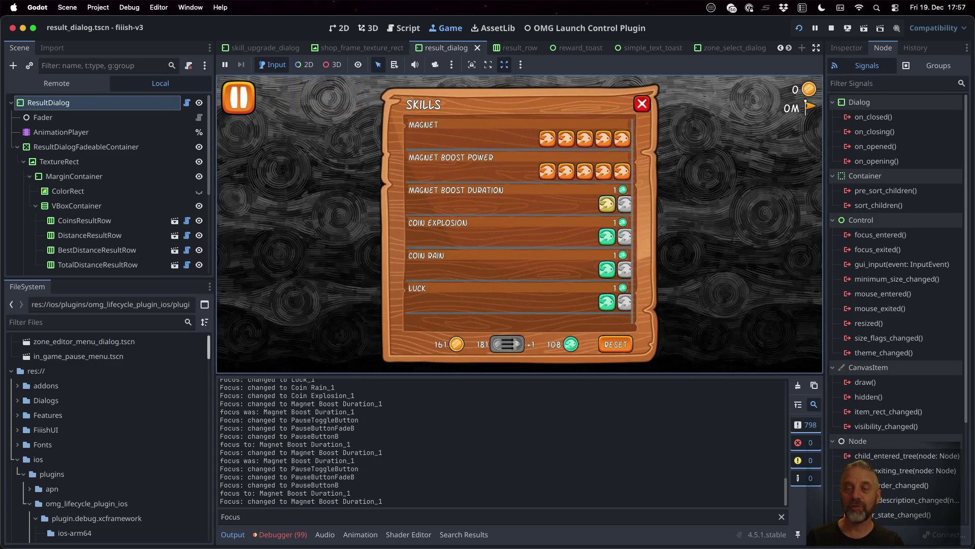
pyautogui.press('p')
pyautogui.press('p')
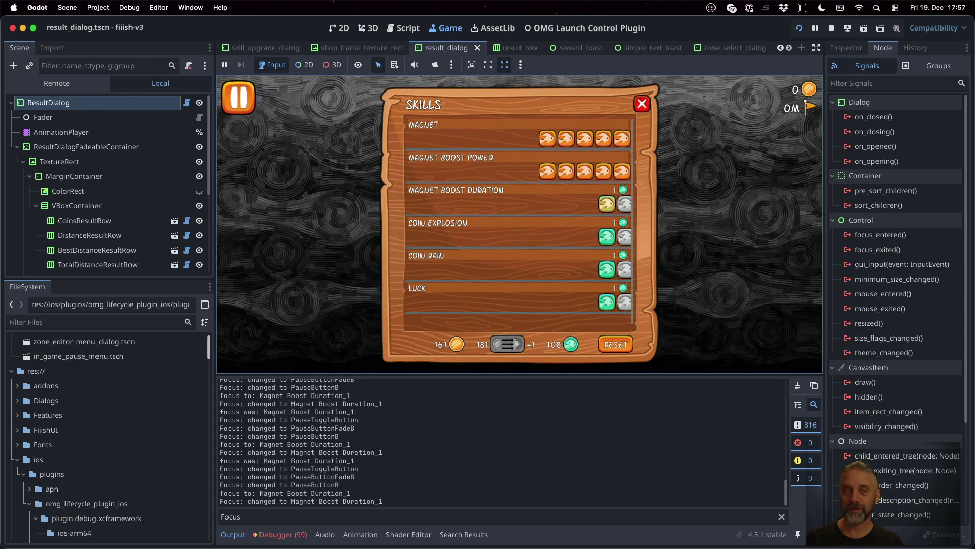
pyautogui.press('p')
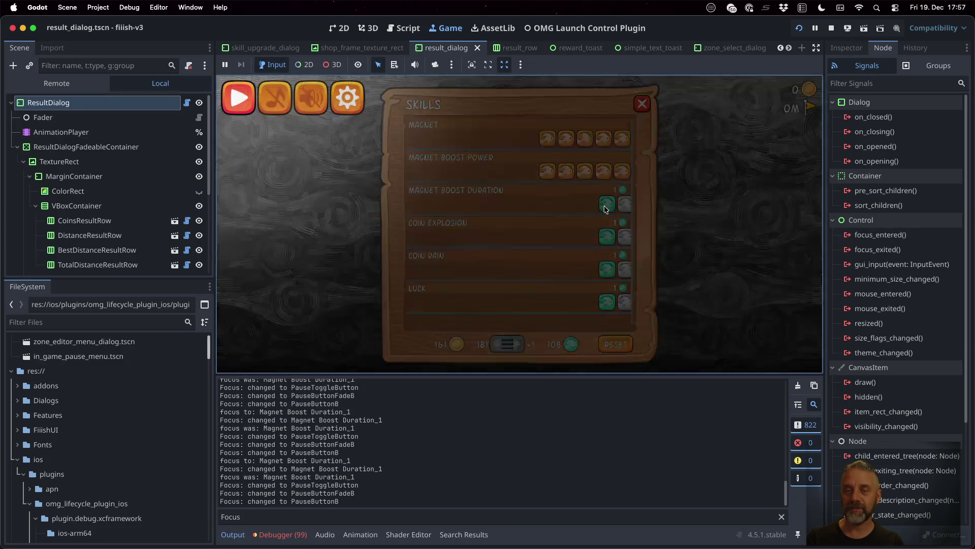
pyautogui.press('p')
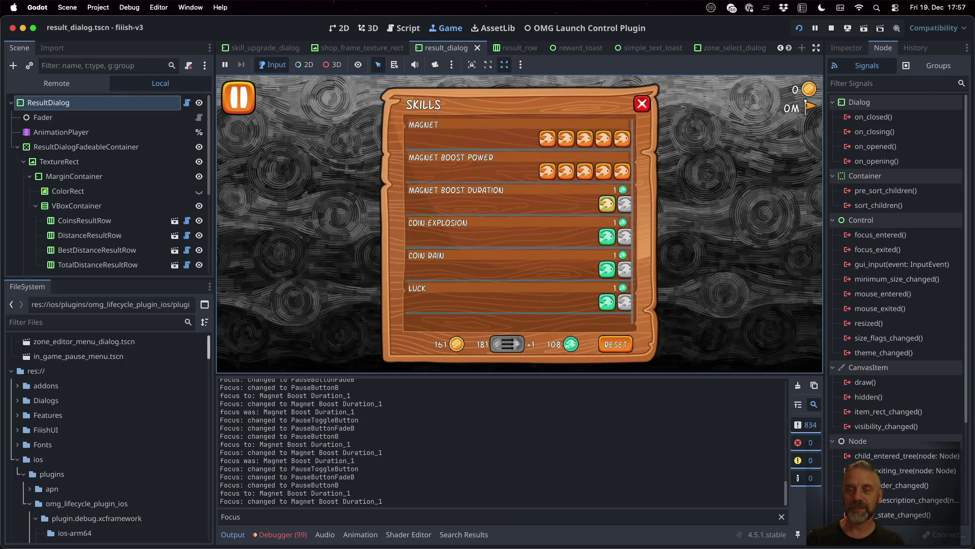
pyautogui.press('p')
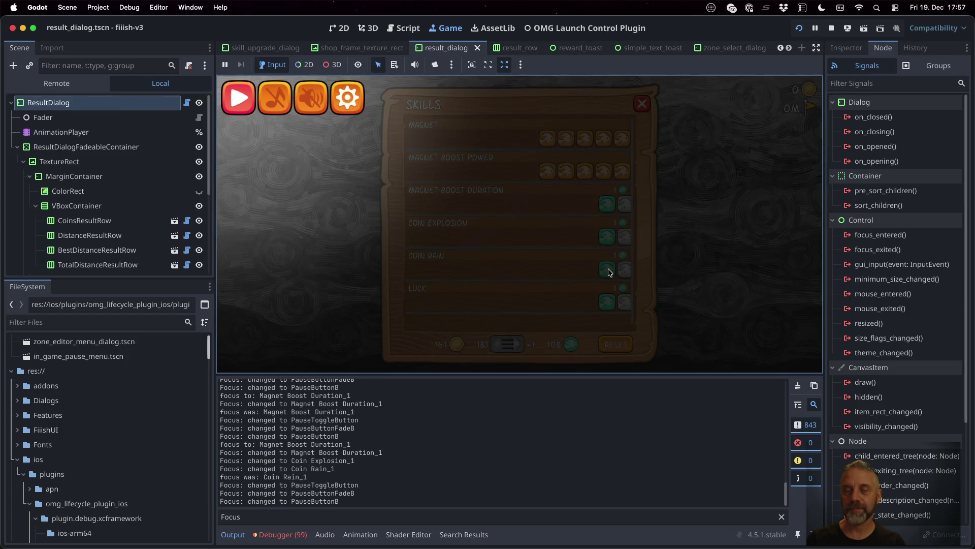
pyautogui.press('p')
pyautogui.press('Down')
pyautogui.press('Down')
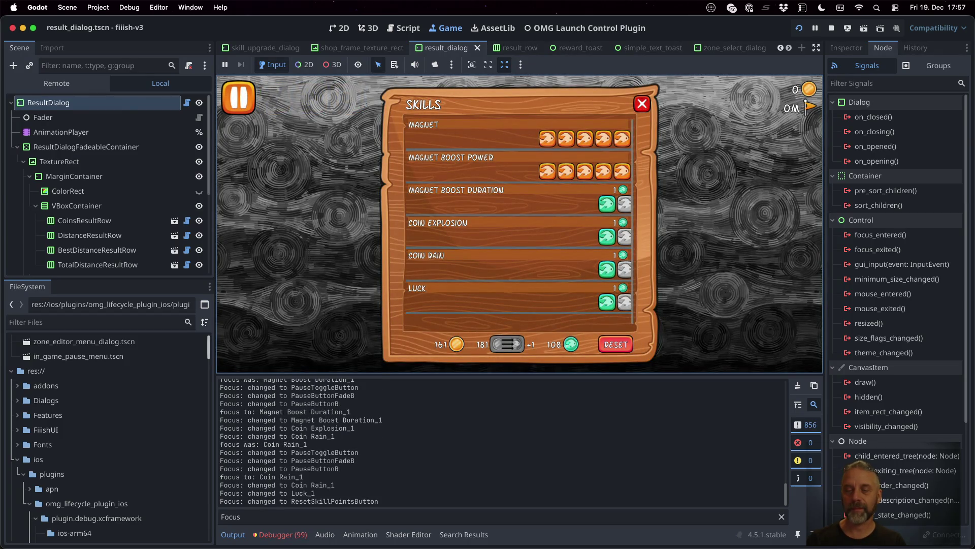
pyautogui.press('p')
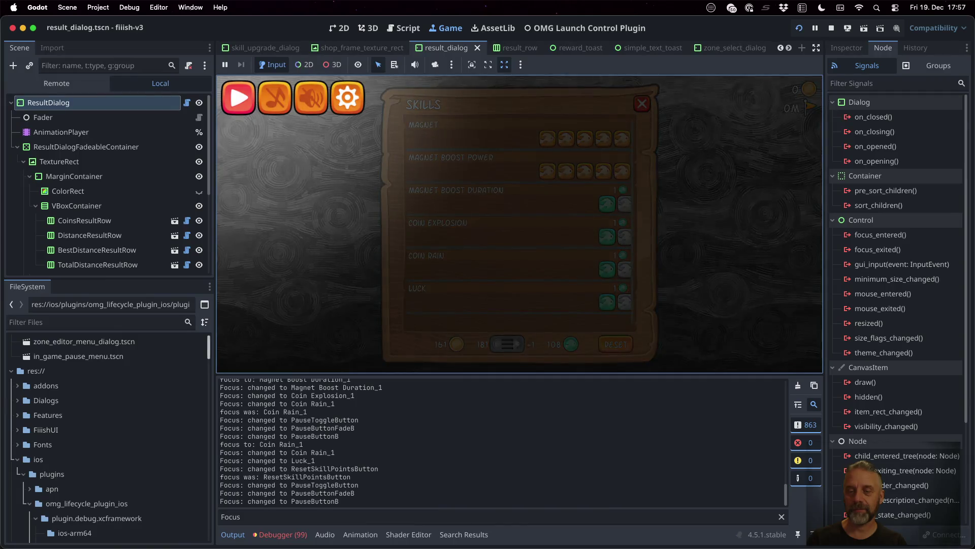
pyautogui.press('p')
pyautogui.press('p')
pyautogui.press('p')
pyautogui.press('Escape')
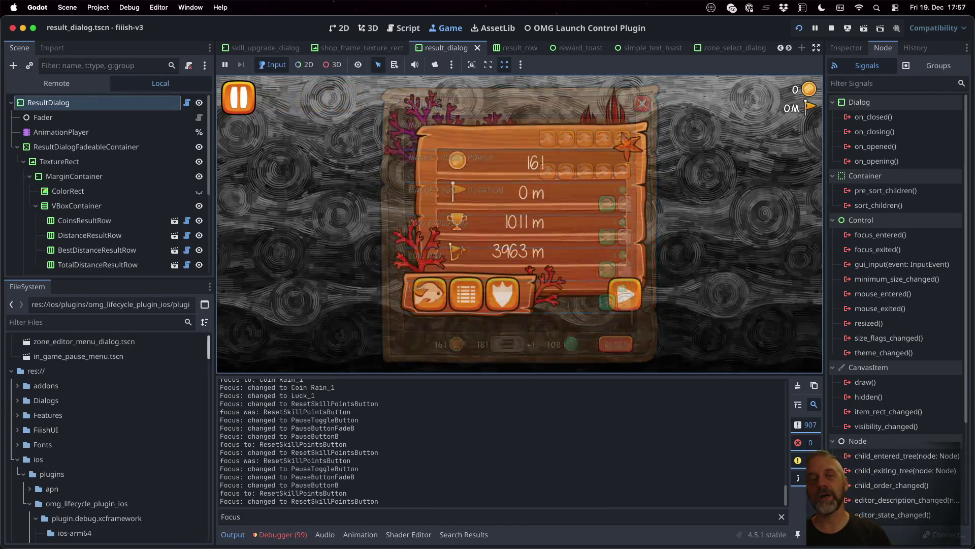
# Stop the game and bring TODO.md forward at the focus bug's checkbox
pyautogui.click(831, 28)
pyautogui.click(692, 175)
pyautogui.hotkey('ctrl', 'Up')
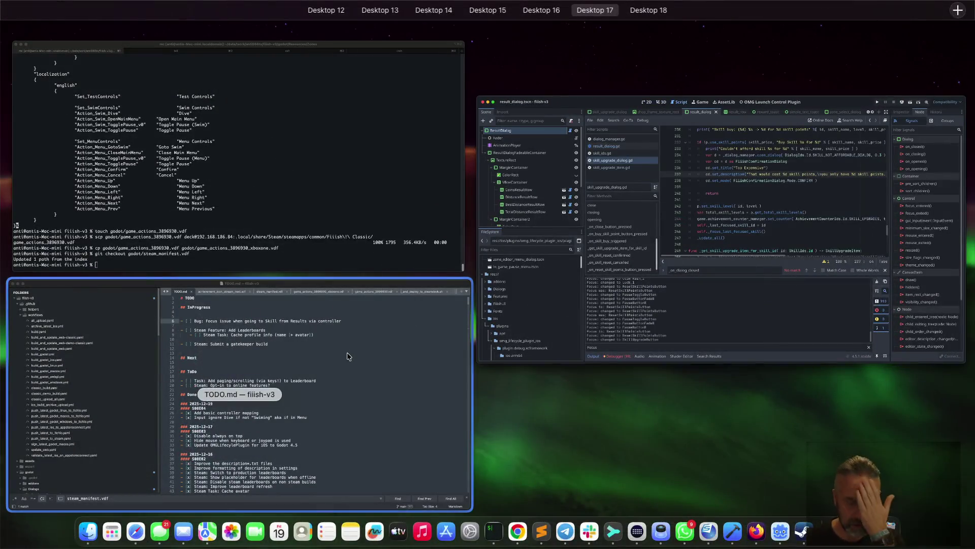
pyautogui.click(346, 352)
pyautogui.click(463, 113)
pyautogui.press('super+Left')
pyautogui.press('Right')
pyautogui.press('Right')
pyautogui.press('Right')
# Tick the focus bug in TODO.md, move it under the 2025-12-19 Done list, and save
pyautogui.press('BackSpace')
pyautogui.write('x')
pyautogui.press('super+Left')
pyautogui.hotkey('shift', 'Down')
pyautogui.press('super+x')
pyautogui.press('Down')
pyautogui.press('Down')
pyautogui.press('Down')
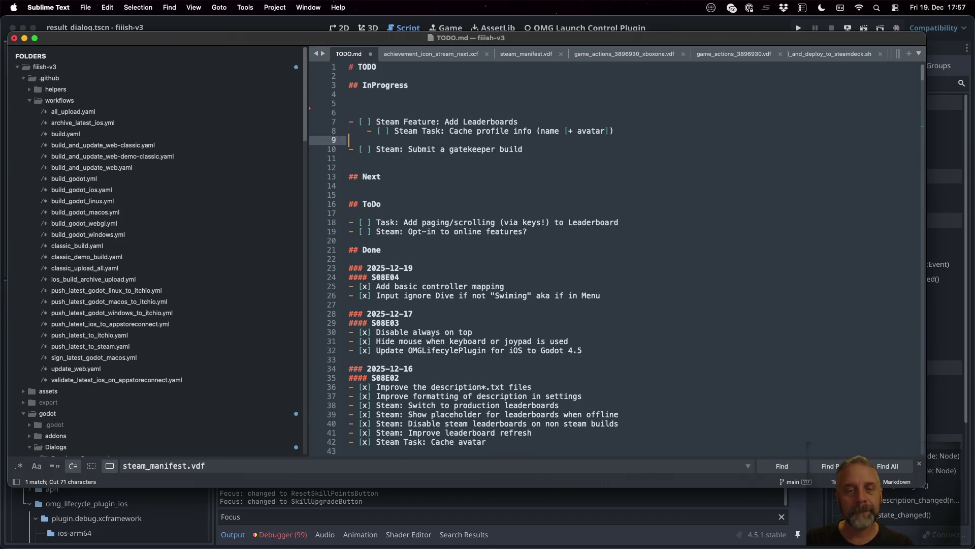
pyautogui.press('super+v')
pyautogui.press('super+s')
# Commit four staged files as '[S08E04] ! Avoid focus stealing by Result Dialog when in Skill Upgrade Dialog.'
pyautogui.press('super+Tab')
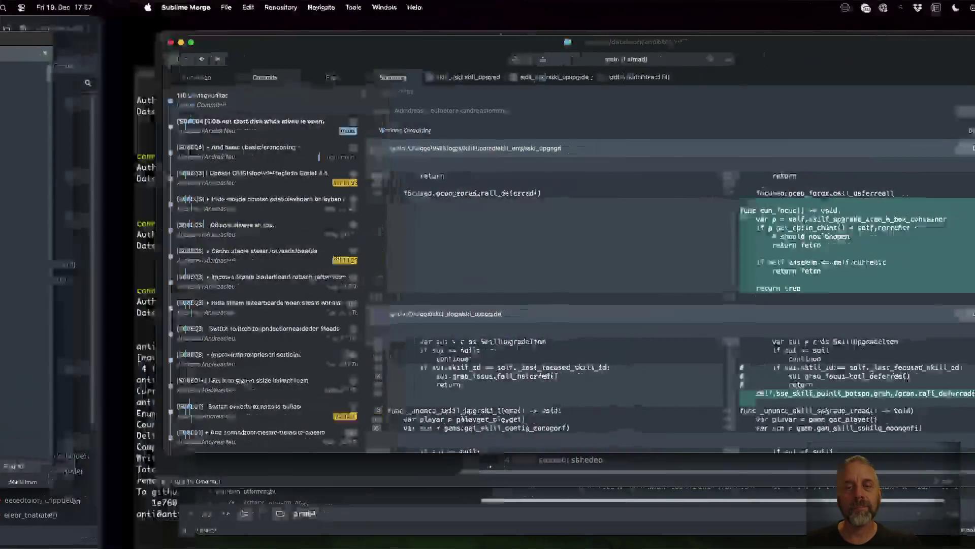
pyautogui.write('[S08E04]')
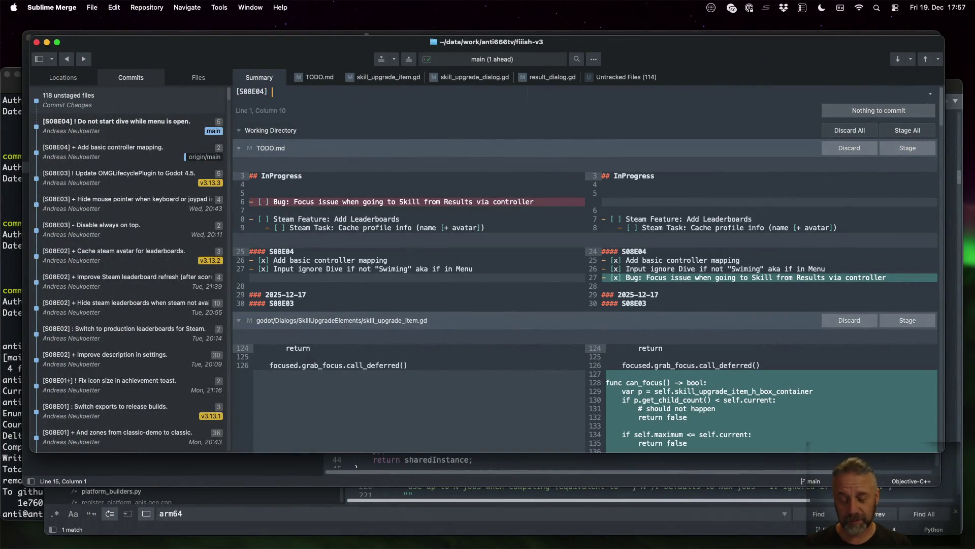
pyautogui.write(' ! Avoid focus')
pyautogui.write(' stealin')
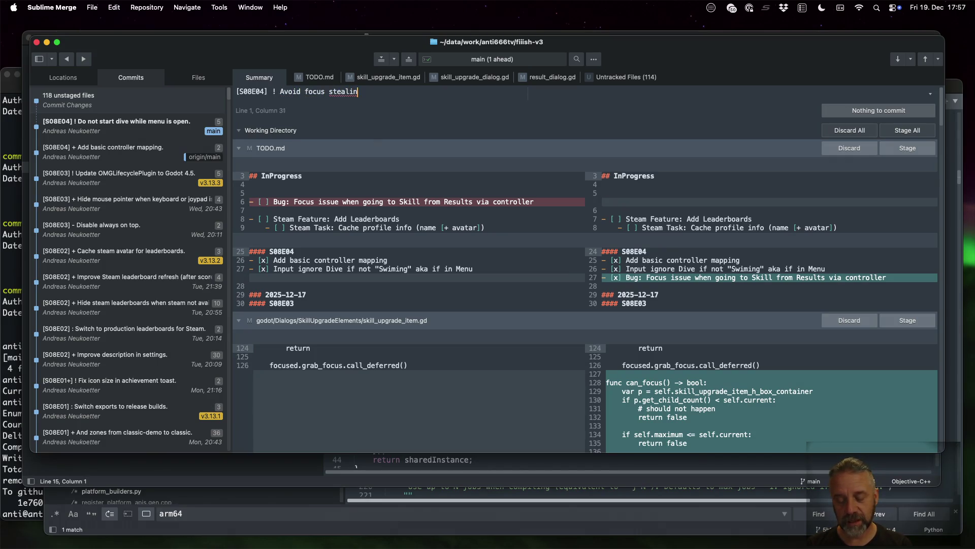
pyautogui.write('g by Res')
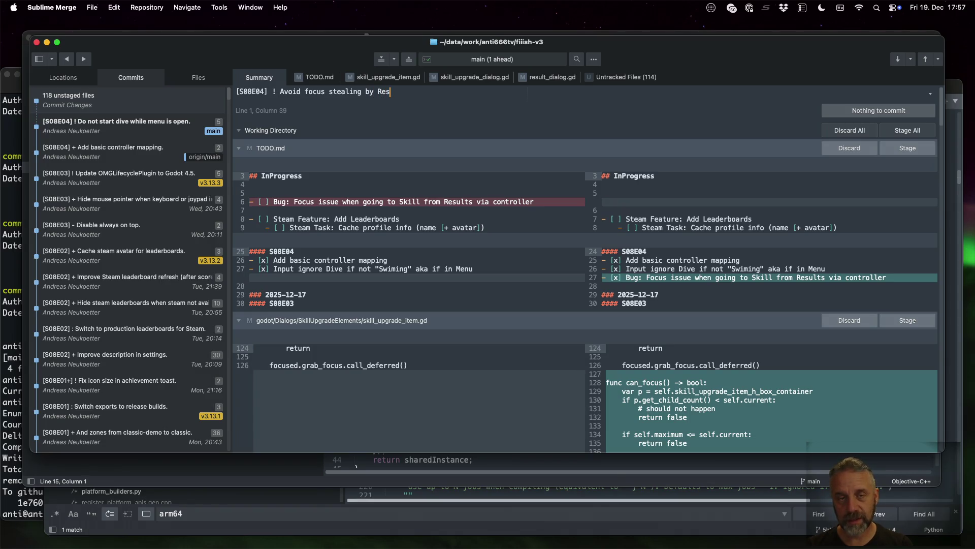
pyautogui.write('ult Dial')
pyautogui.press('BackSpace')
pyautogui.press('BackSpace')
pyautogui.press('BackSpace')
pyautogui.write('ialog when in Skill Upgrade Dialog.')
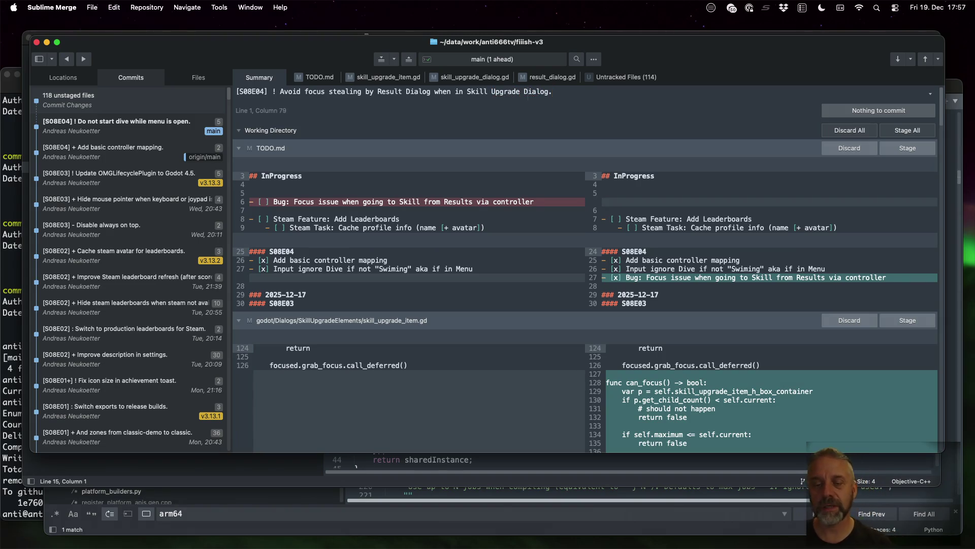
pyautogui.click(887, 147)
pyautogui.click(886, 147)
pyautogui.click(887, 147)
pyautogui.click(887, 147)
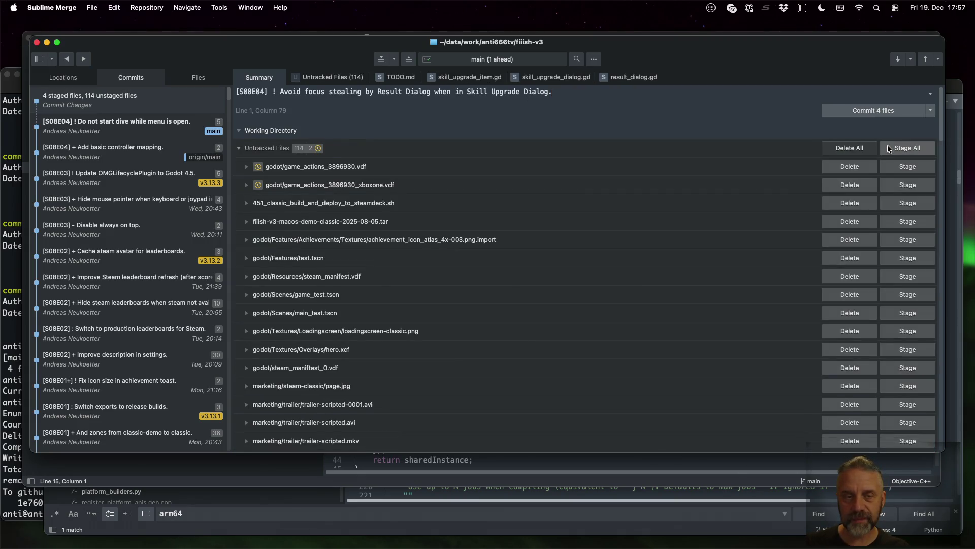
pyautogui.click(866, 106)
# Push main to origin using the command palette's Push command
pyautogui.press('super+p')
pyautogui.press('Escape')
pyautogui.press('super+p')
pyautogui.write('pus')
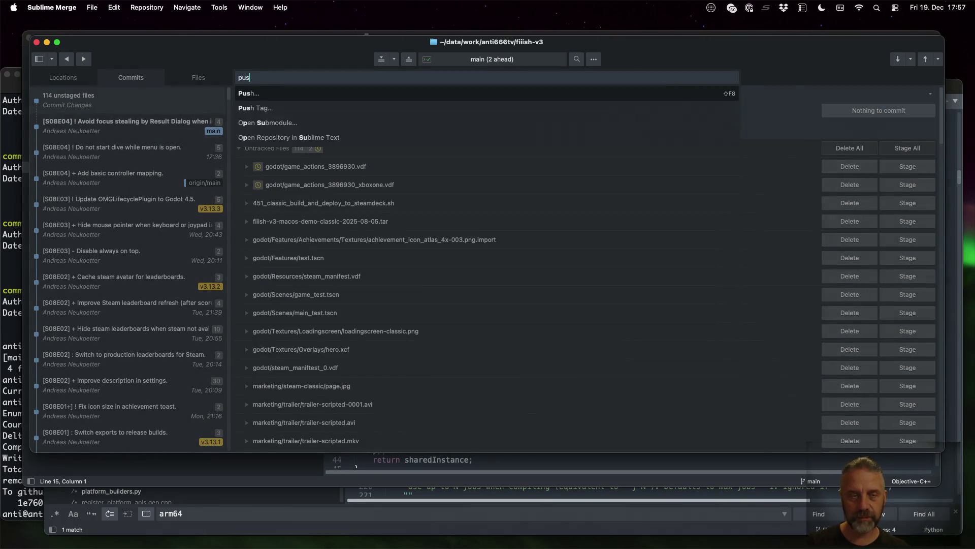
pyautogui.press('Return')
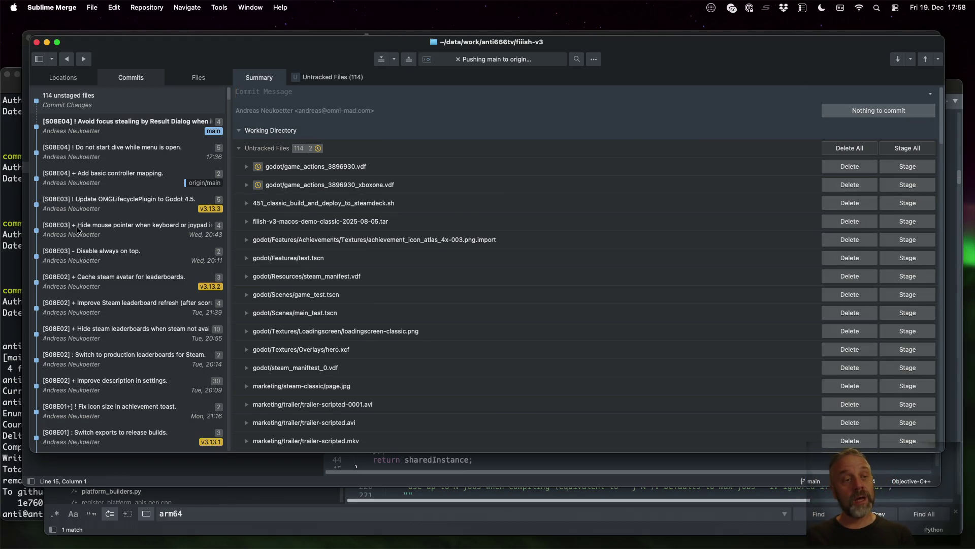
pyautogui.click(16, 239)
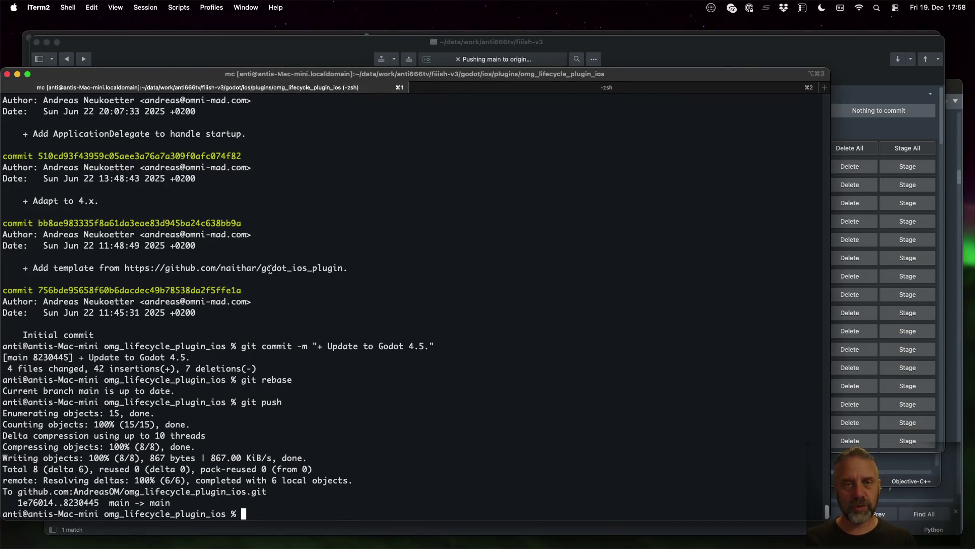
# Bring the terminal forward and search shell history for the previous 'tag' command
pyautogui.press('super+Tab')
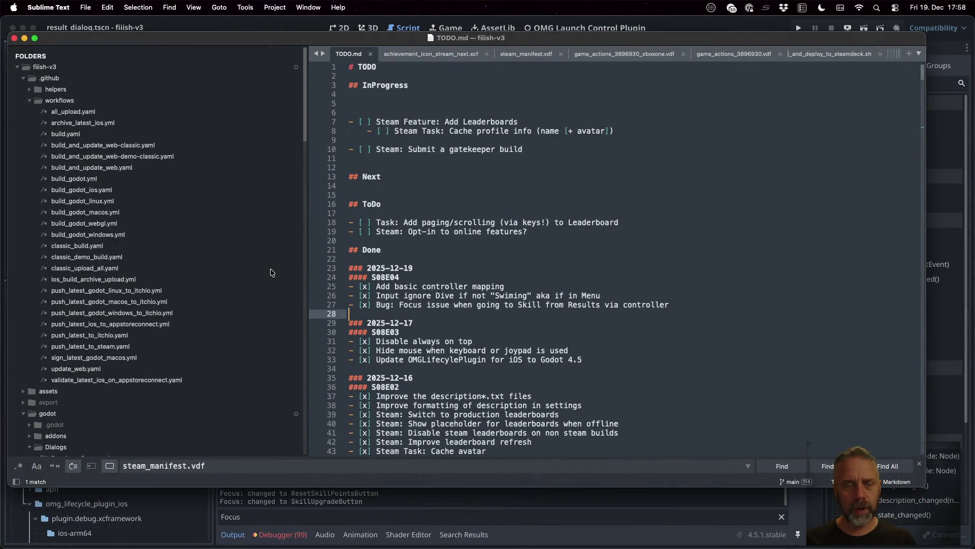
pyautogui.hotkey('ctrl', 'Up')
pyautogui.click(270, 176)
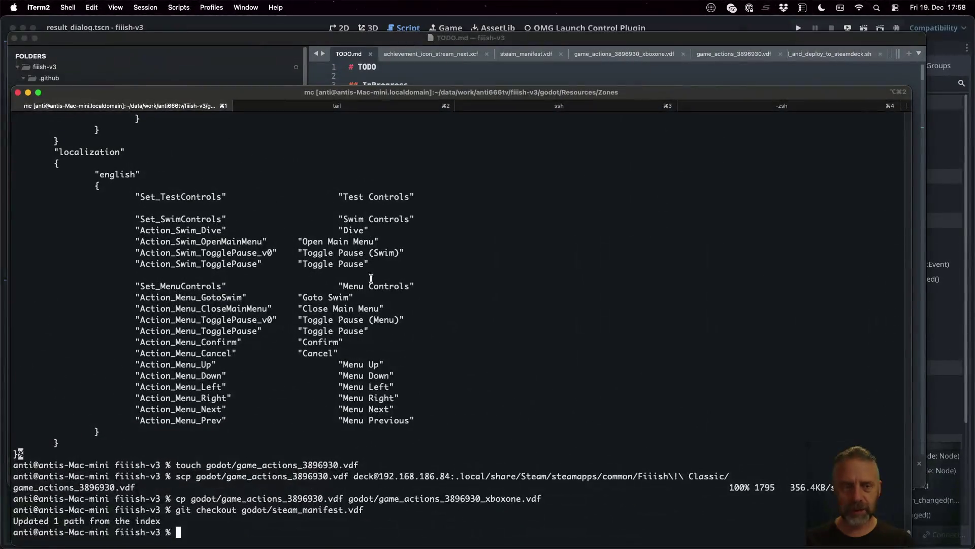
pyautogui.hotkey('ctrl', 'l')
pyautogui.hotkey('ctrl', 'r')
pyautogui.write('tag')
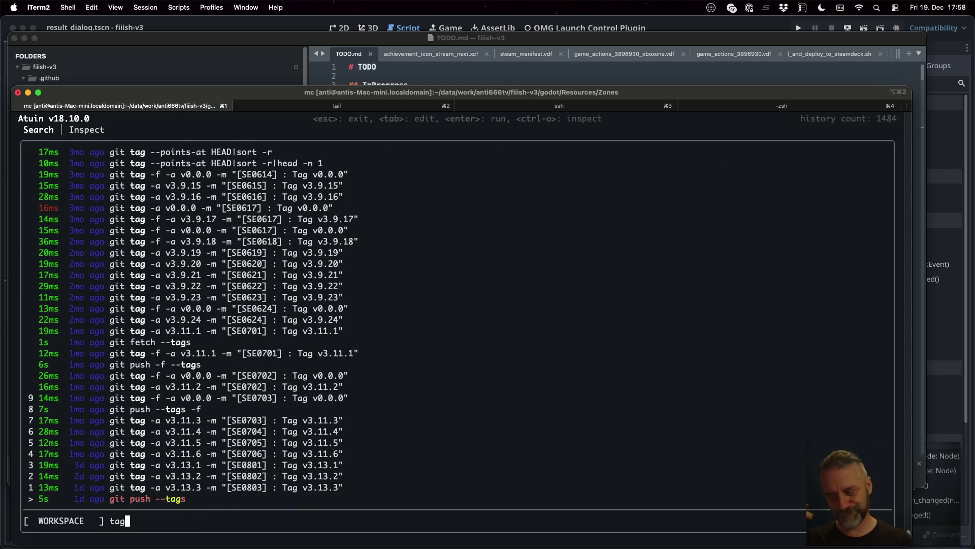
pyautogui.hotkey('ctrl', 'alt', 't')
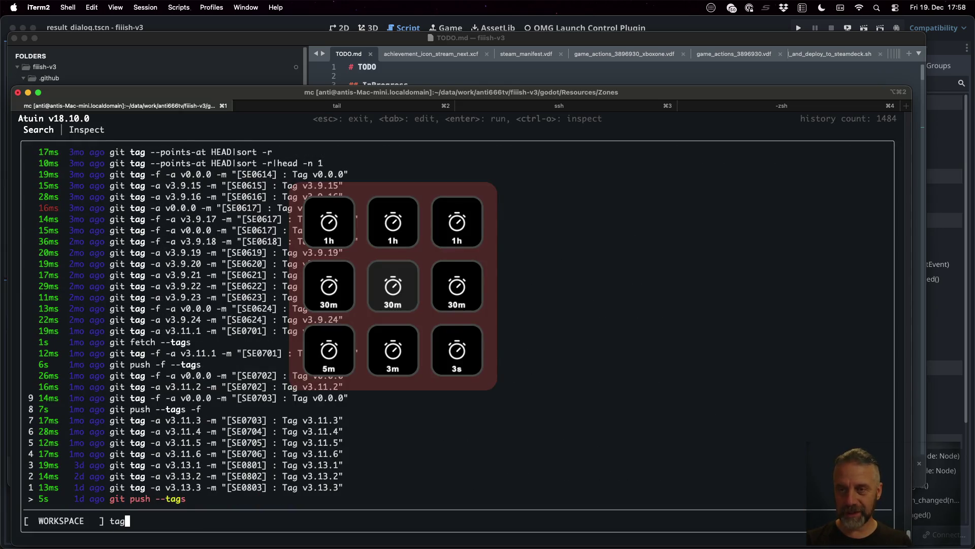
pyautogui.press('Return')
# Edit the recalled v3.13.3 tag command to v3.13.4 with SE0804 and run it
pyautogui.press('Up')
pyautogui.press('Tab')
pyautogui.press('Left')
pyautogui.press('Left')
pyautogui.press('Delete')
pyautogui.write('4')
pyautogui.press('Left')
pyautogui.press('Left')
pyautogui.press('Left')
pyautogui.press('BackSpace')
pyautogui.write('4')
pyautogui.press('Left')
pyautogui.press('Left')
pyautogui.press('Left')
pyautogui.press('Left')
pyautogui.press('Left')
pyautogui.press('BackSpace')
pyautogui.write('4')
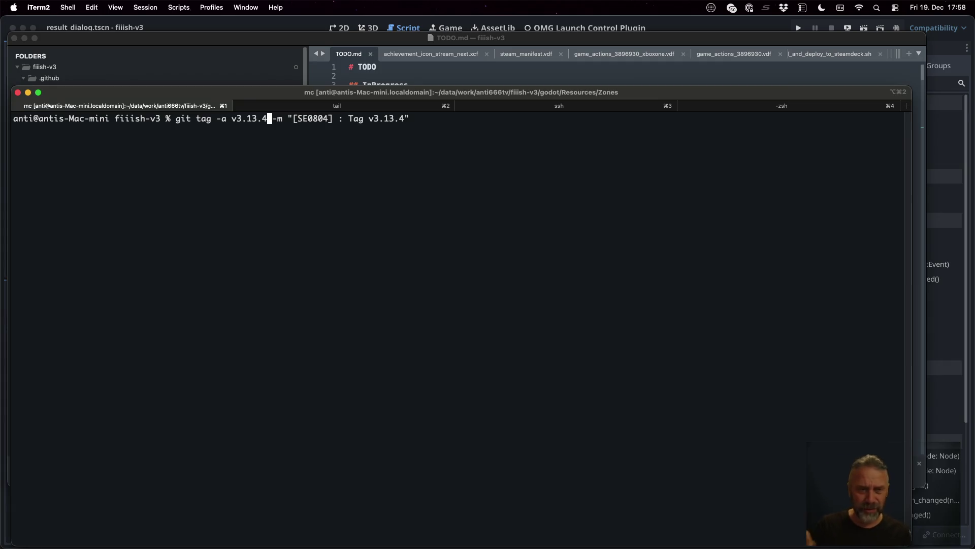
pyautogui.press('Return')
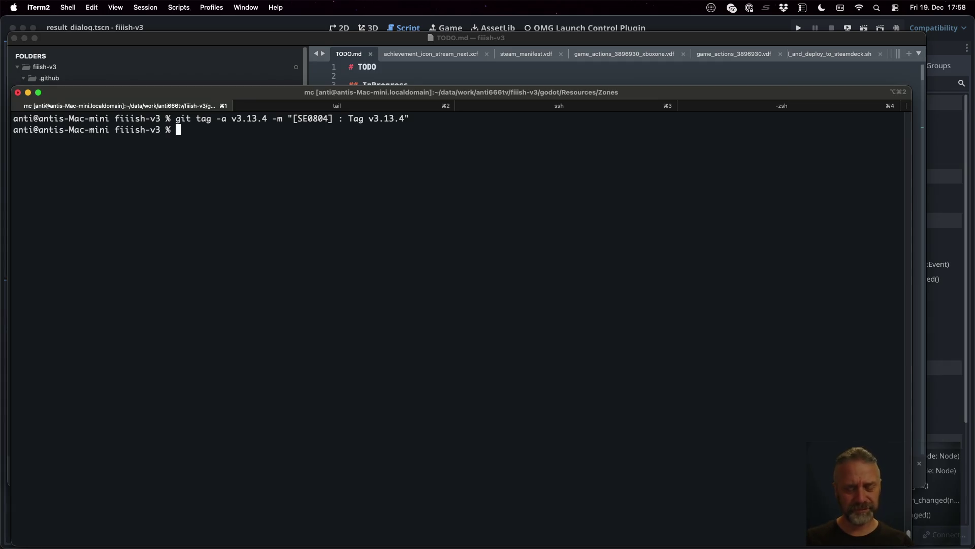
# Recall and run git push --tags from history
pyautogui.hotkey('ctrl', 'r')
pyautogui.write('push')
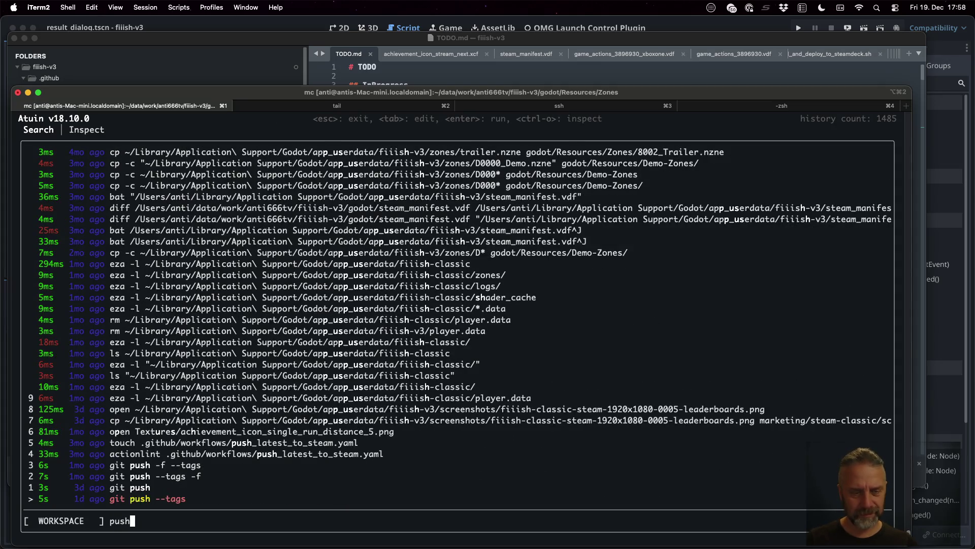
pyautogui.press('Return')
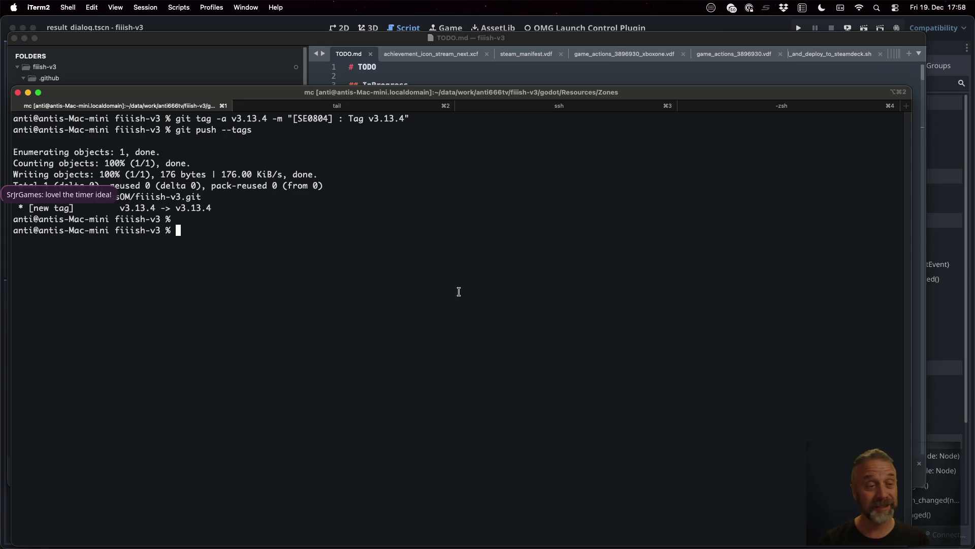
pyautogui.hotkey('ctrl', 'Left')
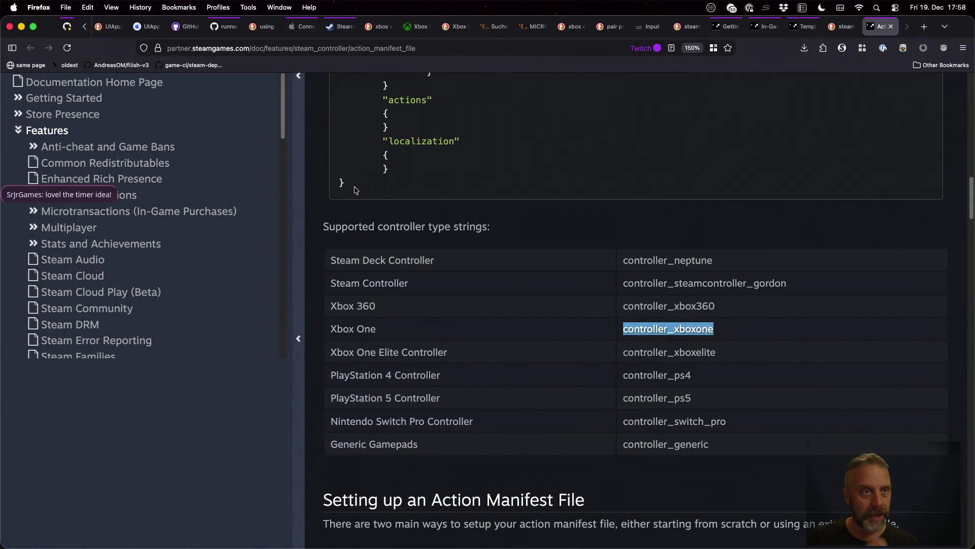
# Open GitHub Actions, the Classic - All - Build run #21, and its build_windows / build log
pyautogui.click(64, 29)
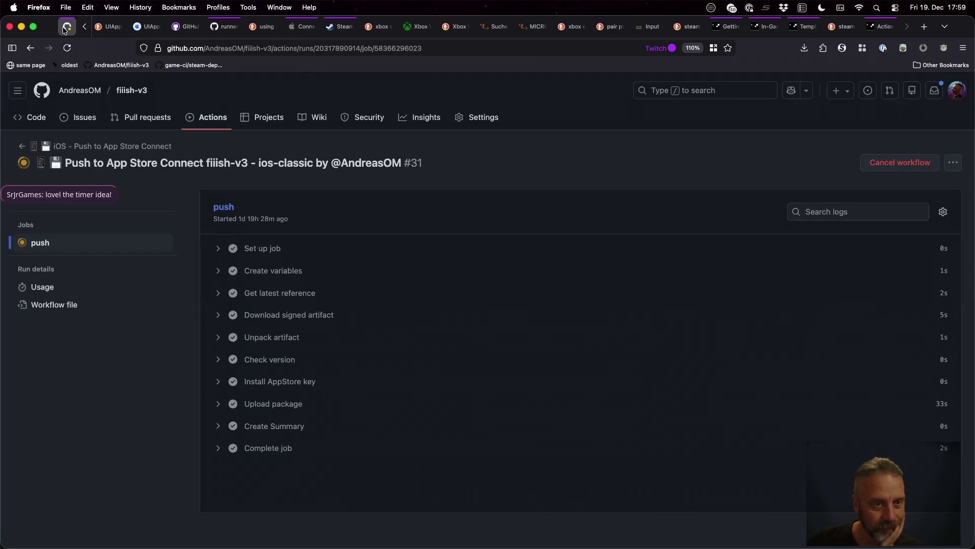
pyautogui.click(216, 122)
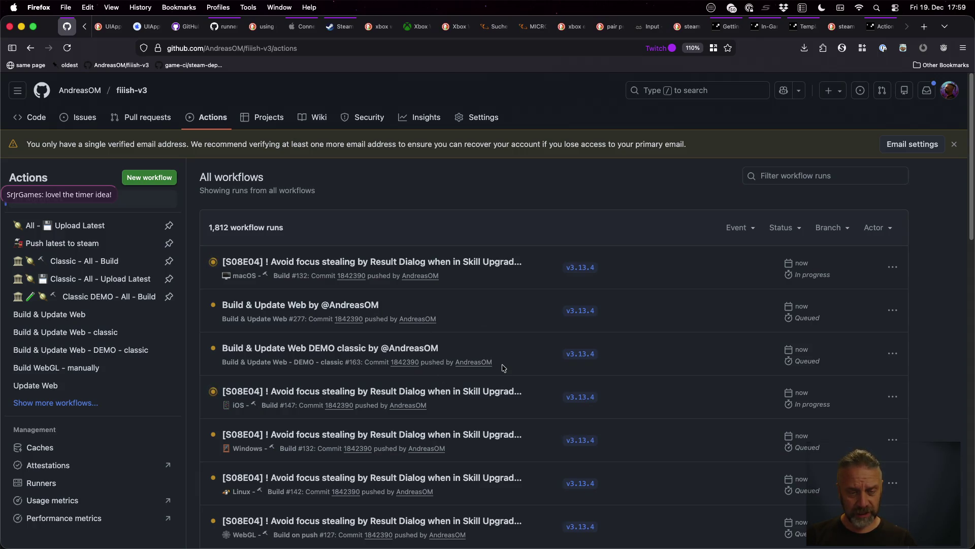
pyautogui.scroll(-3, 503, 366)
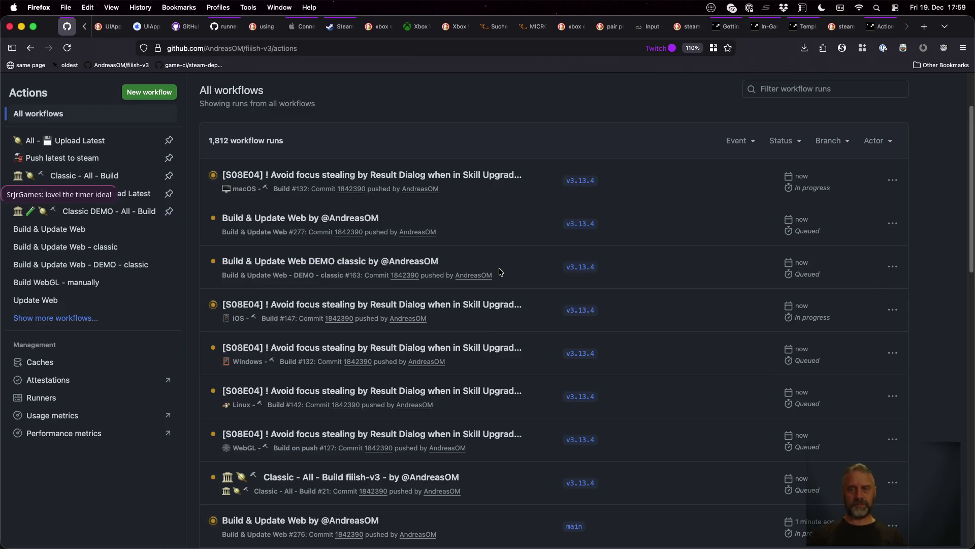
pyautogui.click(357, 477)
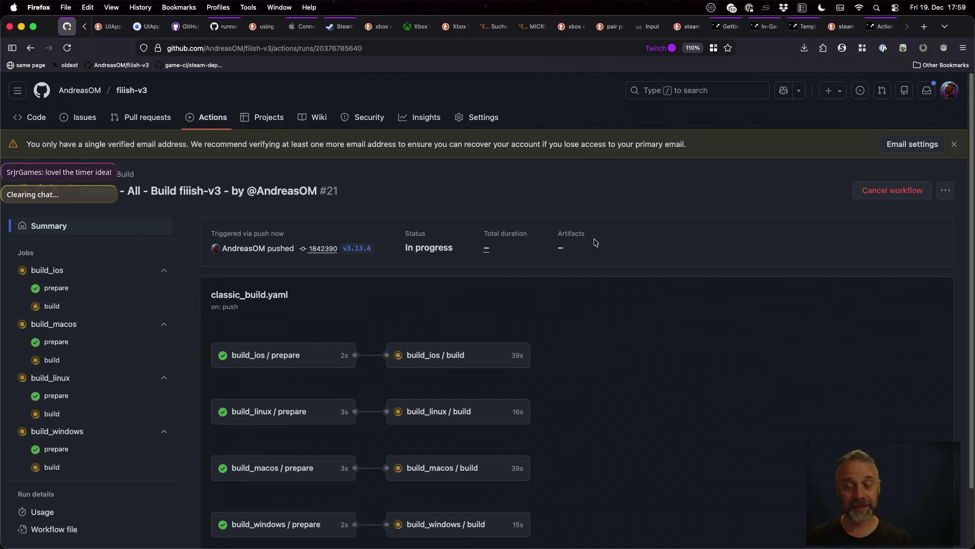
pyautogui.click(472, 525)
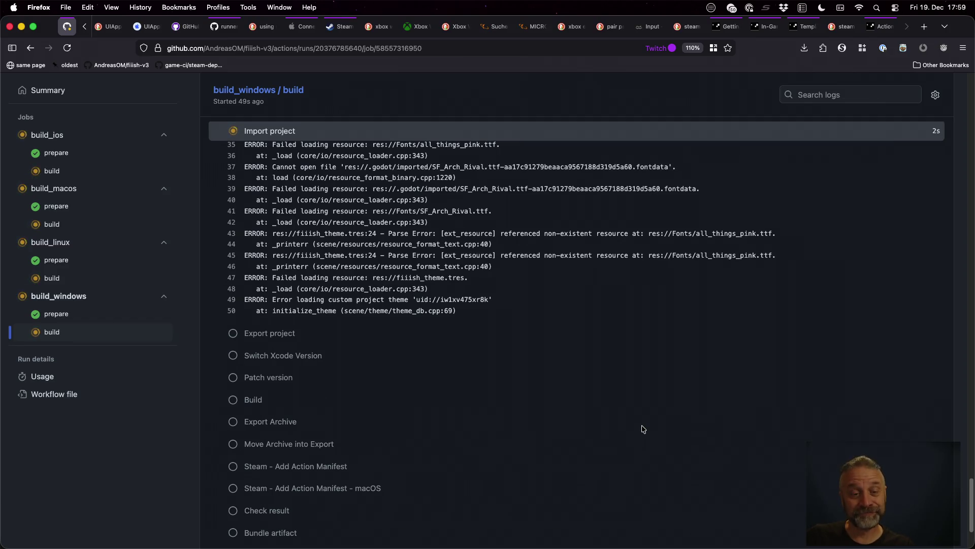
# Follow the build_windows job log until it succeeds in 1m 19s
pyautogui.scroll(5, 564, 414)
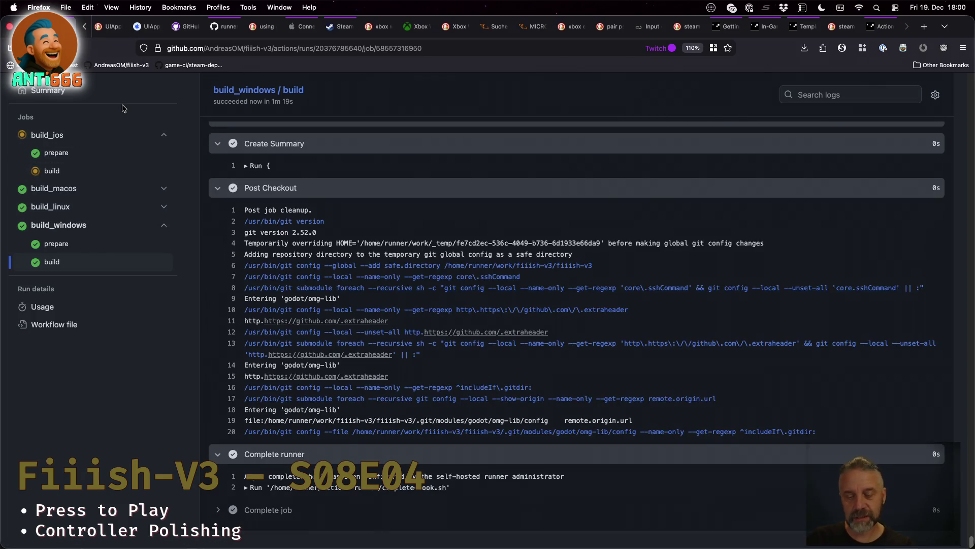
pyautogui.click(85, 88)
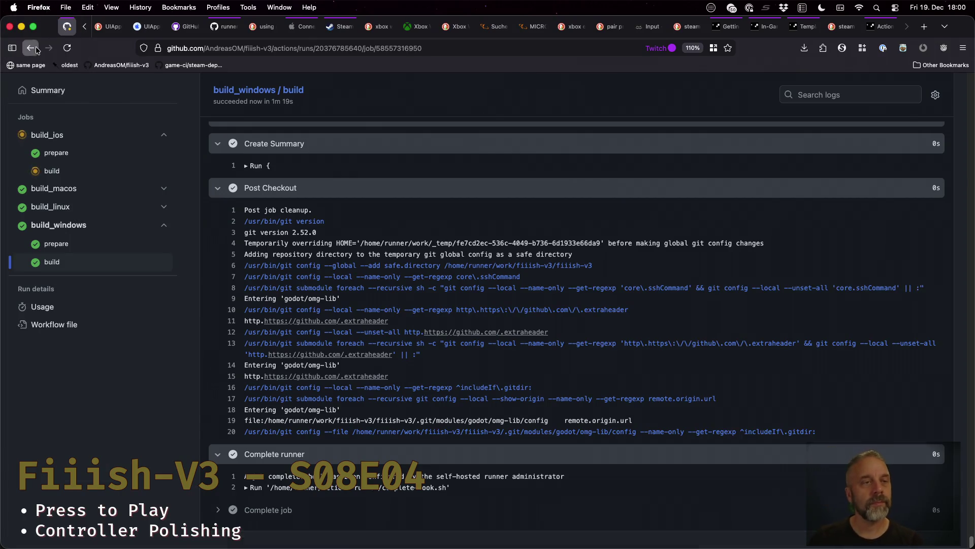
# Refresh the run summary to review the finished builds, then return to the all-workflows list
pyautogui.click(68, 48)
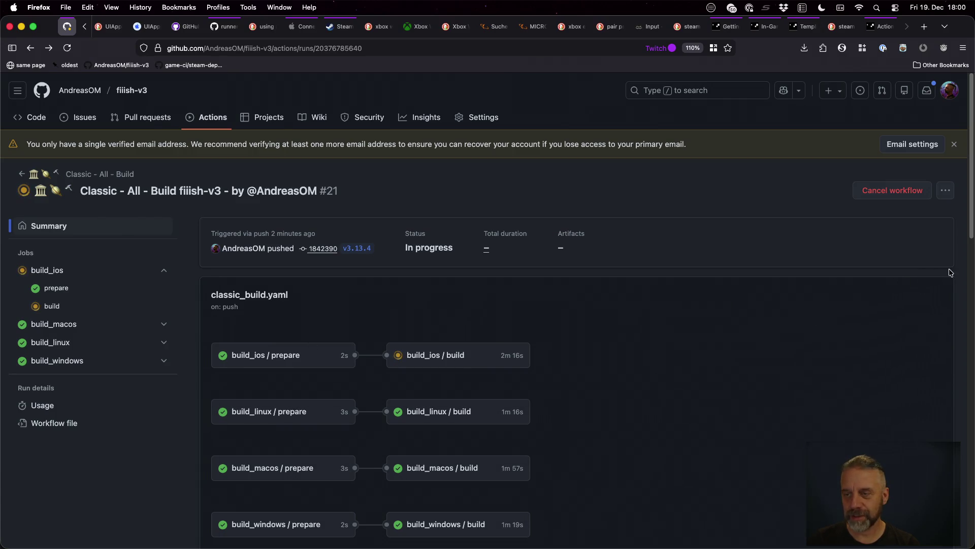
pyautogui.scroll(-10, 193, 255)
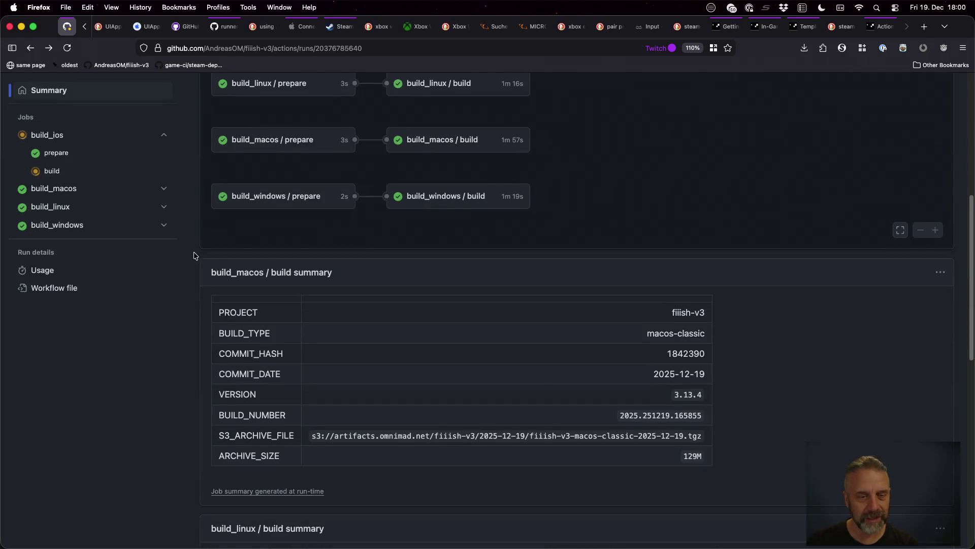
pyautogui.scroll(-6, 193, 256)
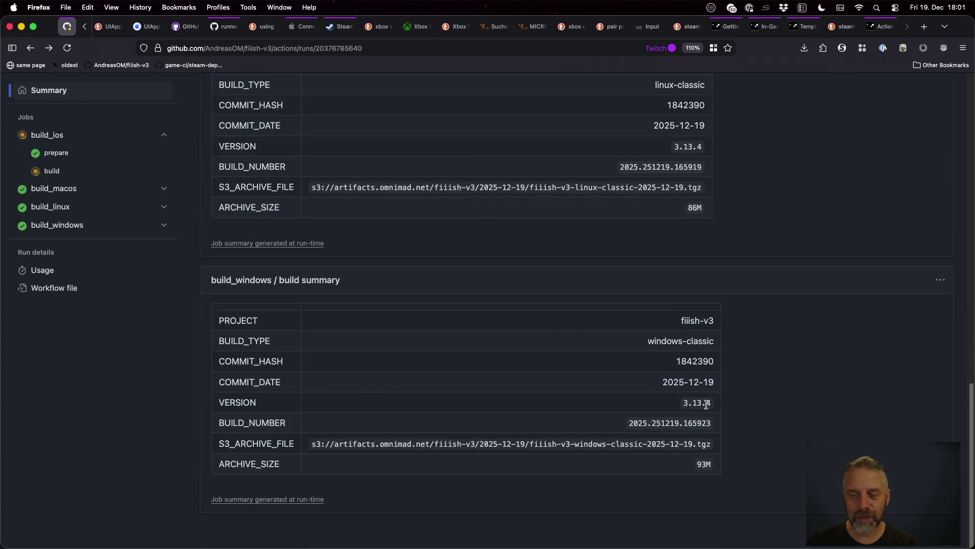
pyautogui.scroll(15, 706, 404)
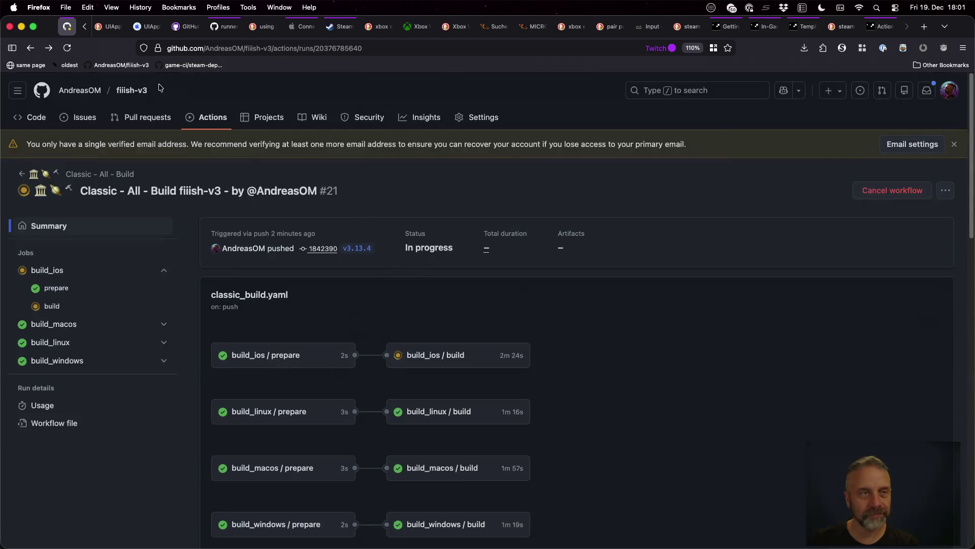
pyautogui.click(31, 49)
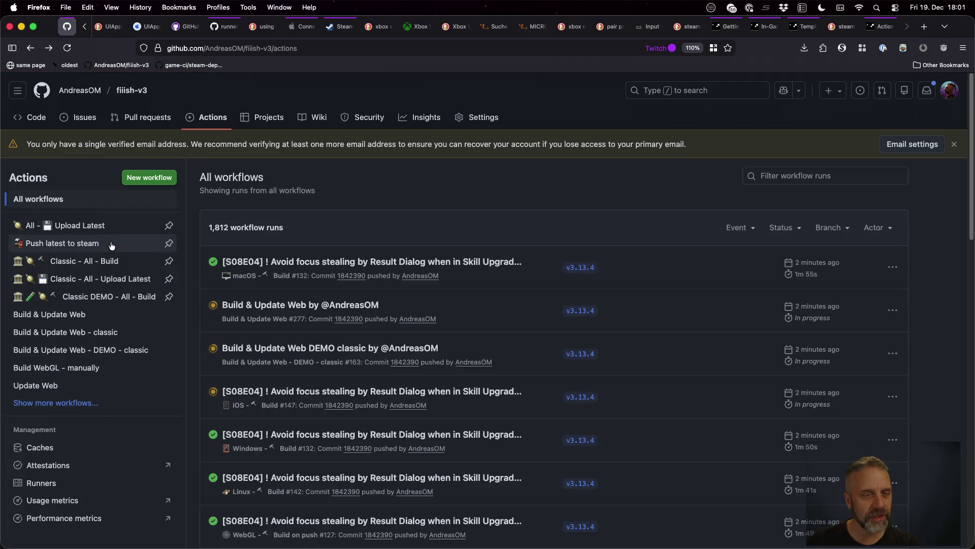
pyautogui.click(111, 245)
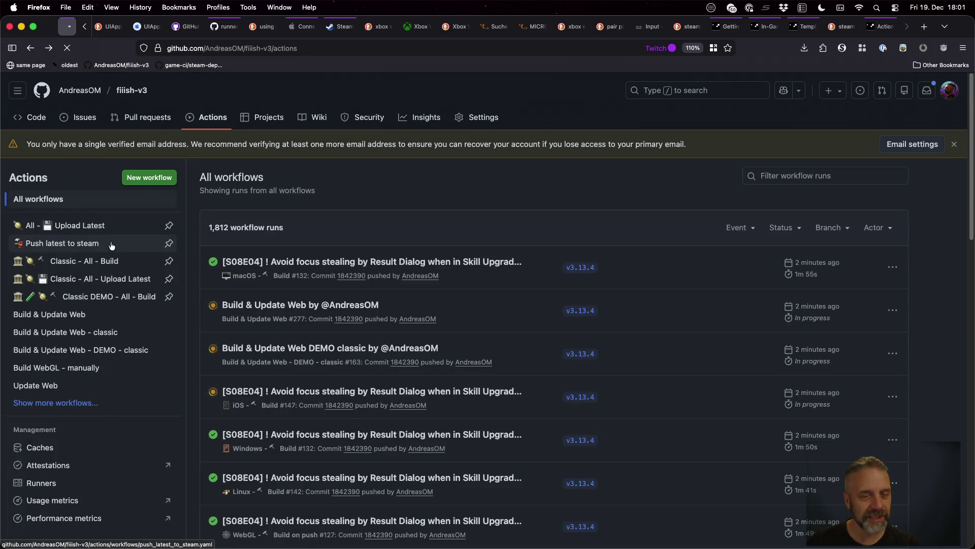
# Manually run the Push latest to steam workflow with sub_type classic
pyautogui.click(858, 263)
pyautogui.click(769, 362)
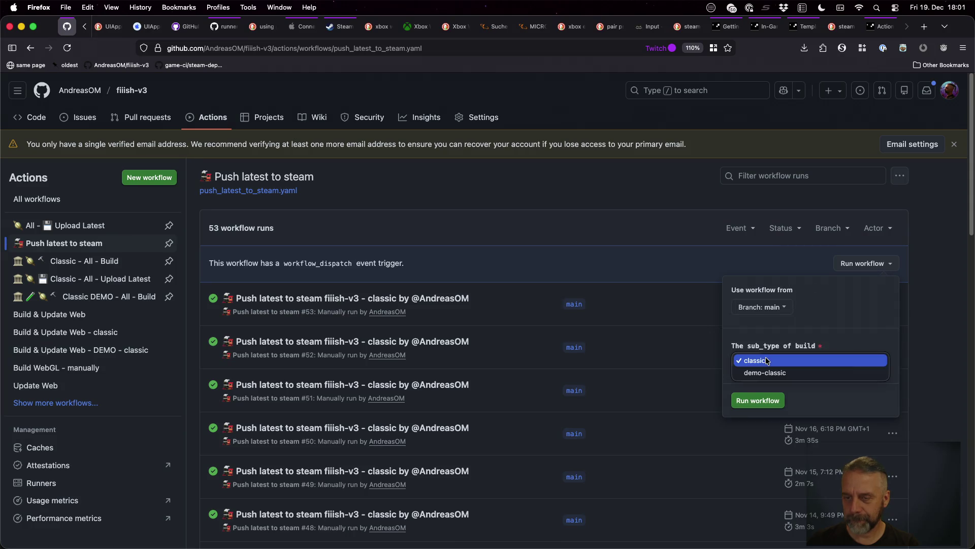
pyautogui.click(764, 361)
pyautogui.click(771, 401)
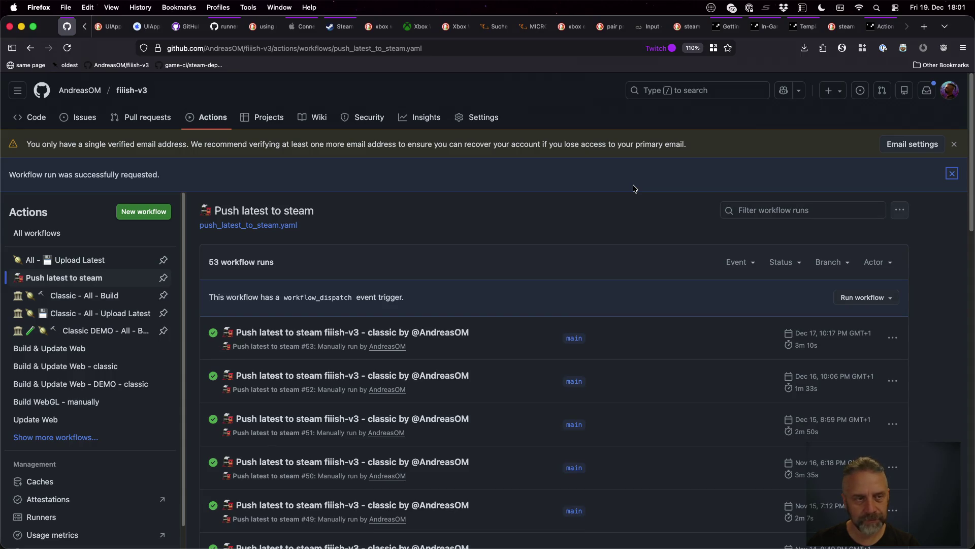
# Open the new run #54 and view its push job log
pyautogui.click(67, 48)
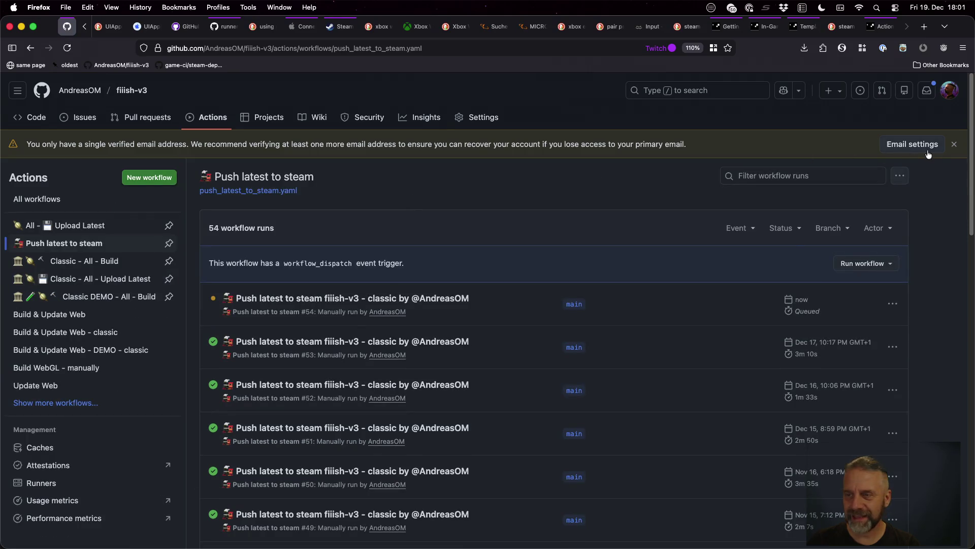
pyautogui.click(944, 140)
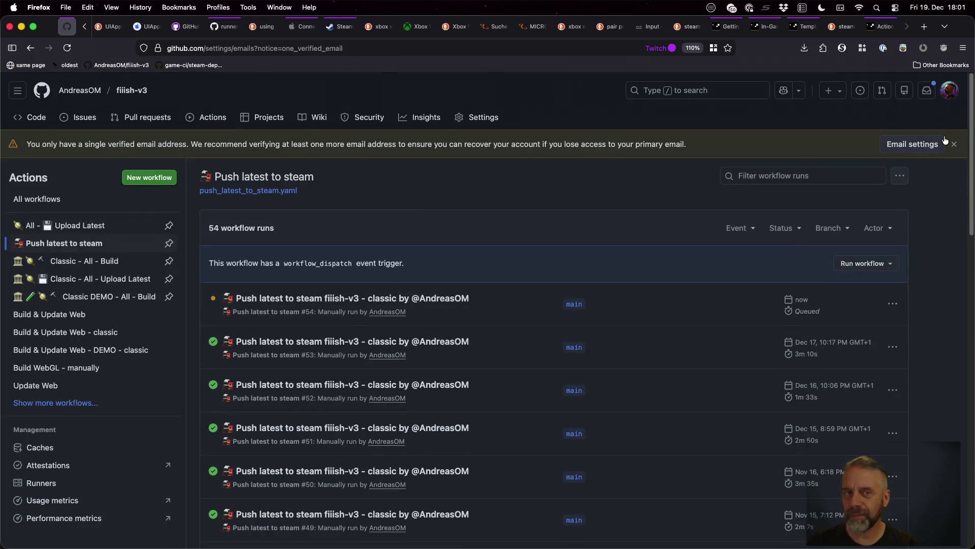
pyautogui.click(30, 48)
pyautogui.click(355, 298)
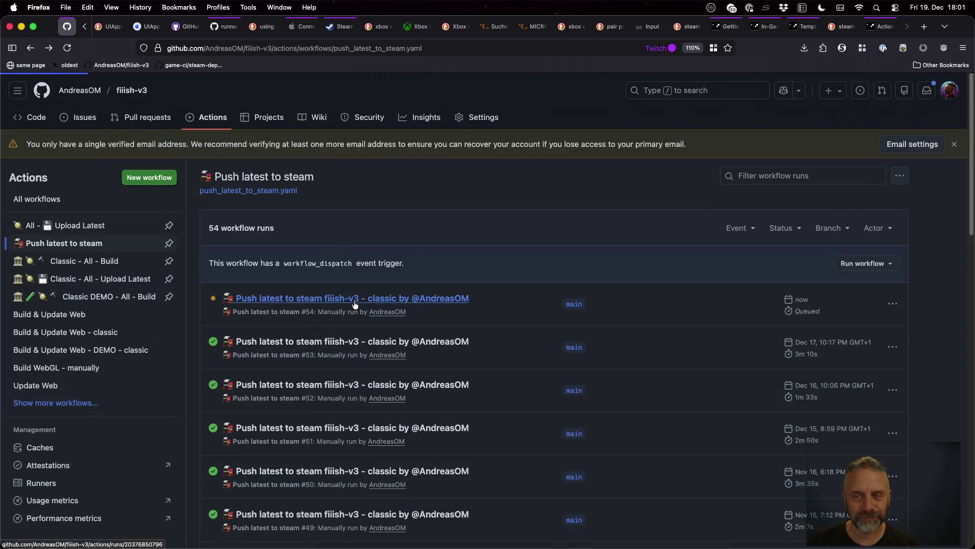
pyautogui.click(962, 145)
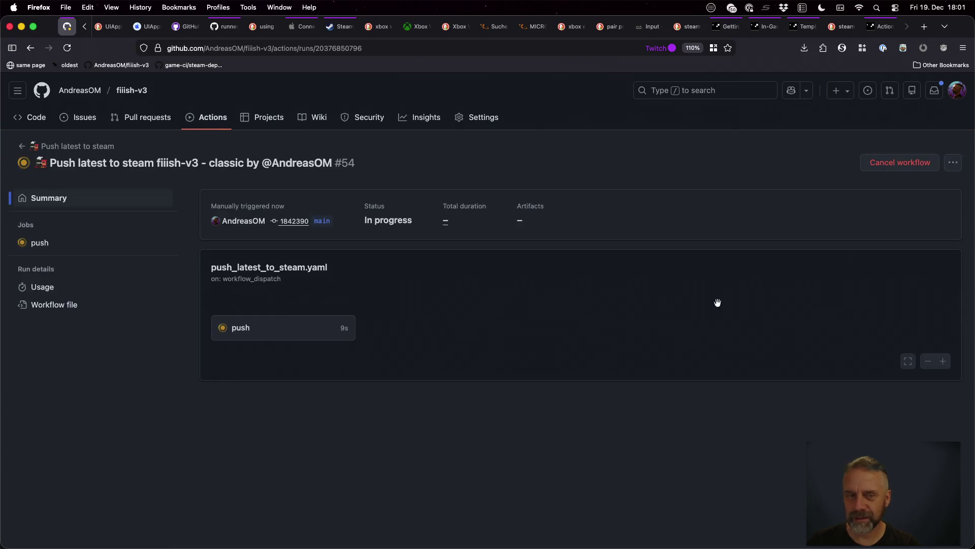
pyautogui.click(235, 334)
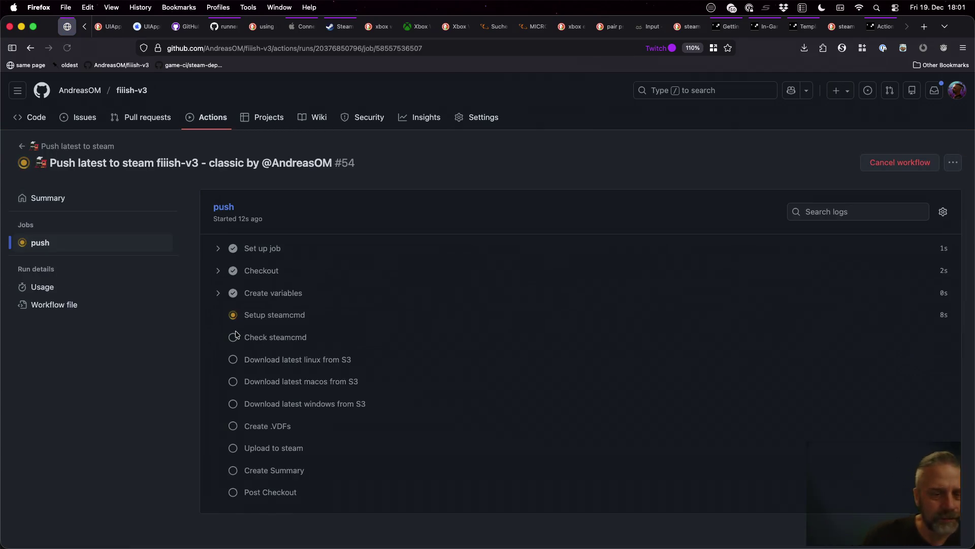
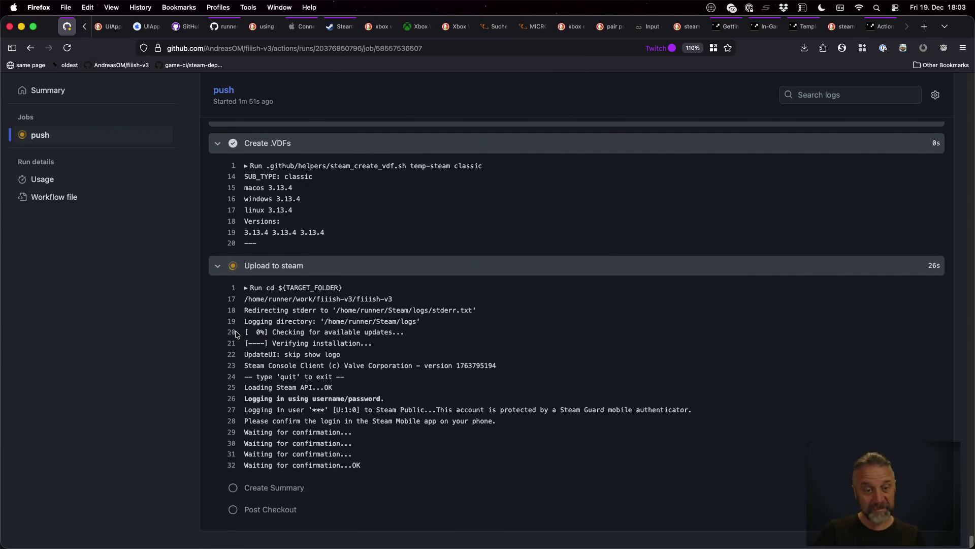
# Switch to another open Firefox tab, leaving the Actions run log behind
pyautogui.scroll(3, 160, 32)
pyautogui.click(112, 29)
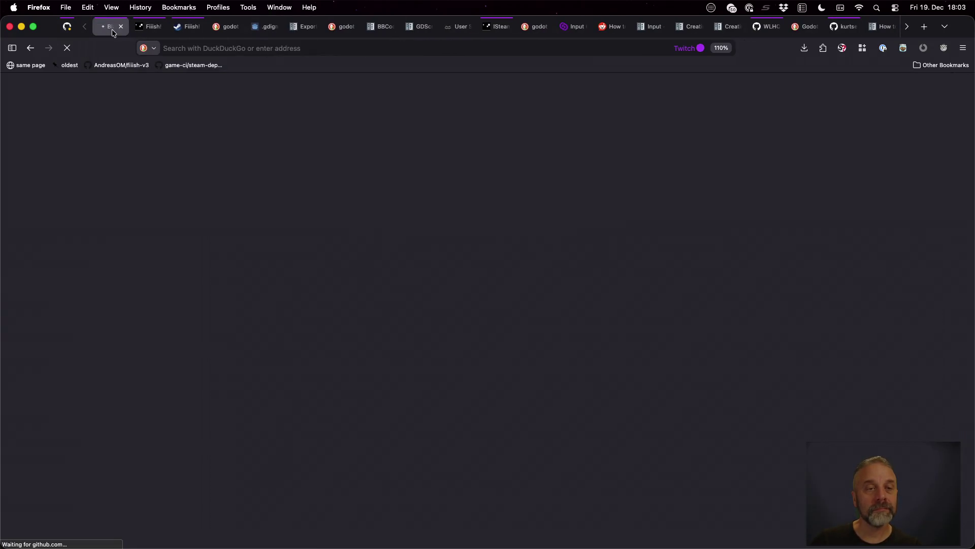
# Close the blame tab and go to Fiiish! Classic's SteamPipe Builds page in Steamworks
pyautogui.click(121, 29)
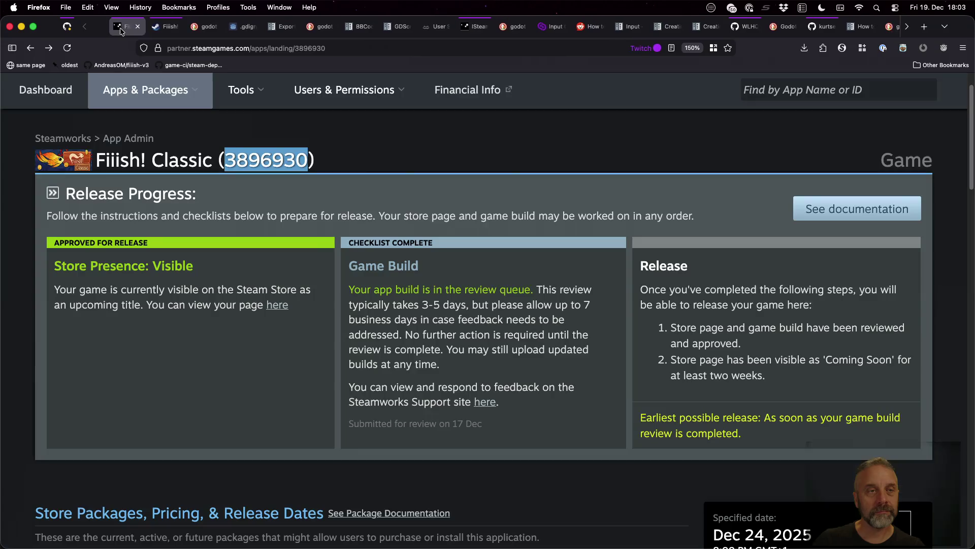
pyautogui.moveTo(260, 125)
pyautogui.moveTo(164, 87)
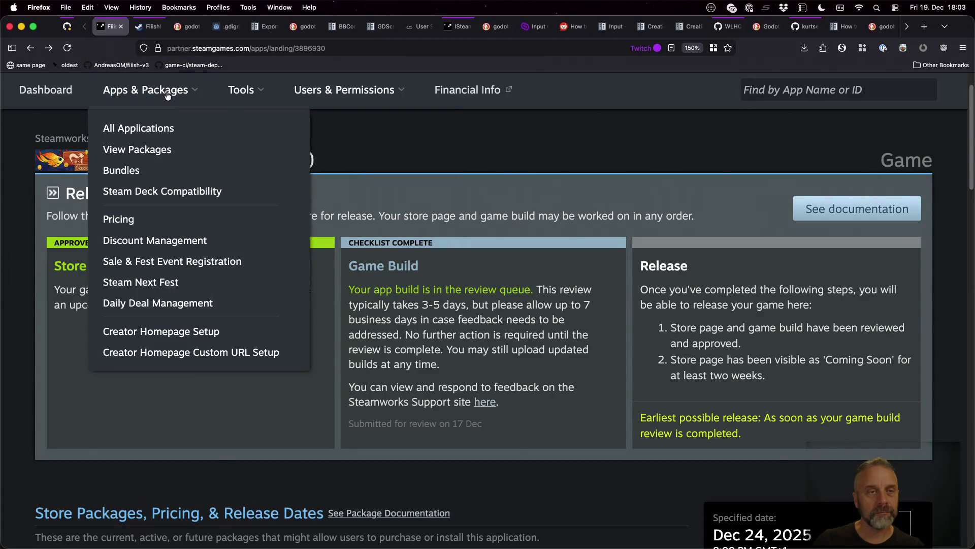
pyautogui.click(146, 130)
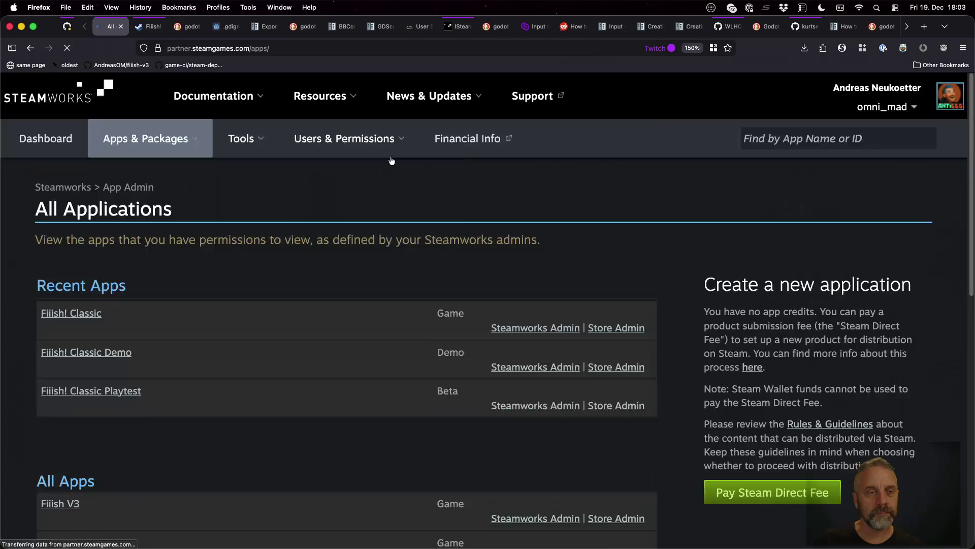
pyautogui.click(532, 329)
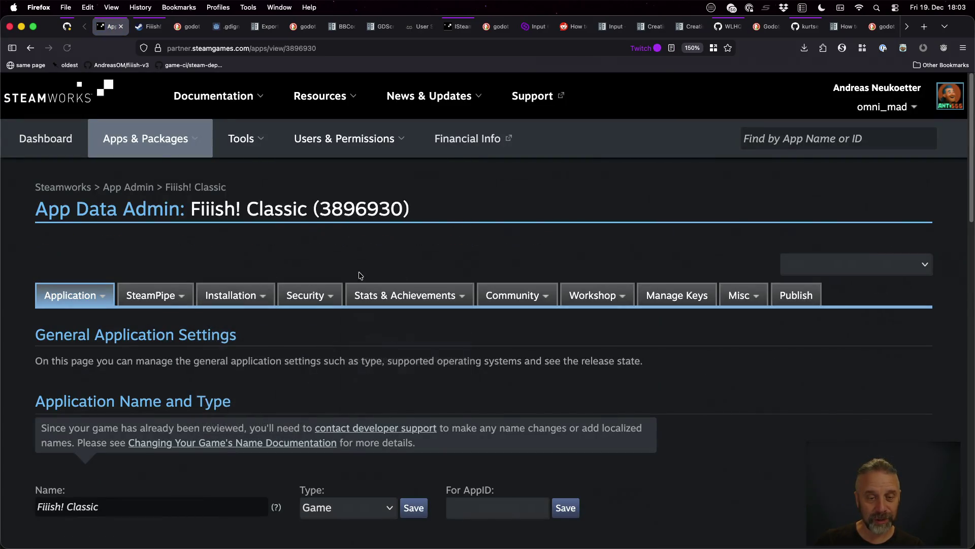
pyautogui.scroll(-3, 223, 267)
pyautogui.scroll(3, 223, 268)
pyautogui.moveTo(168, 292)
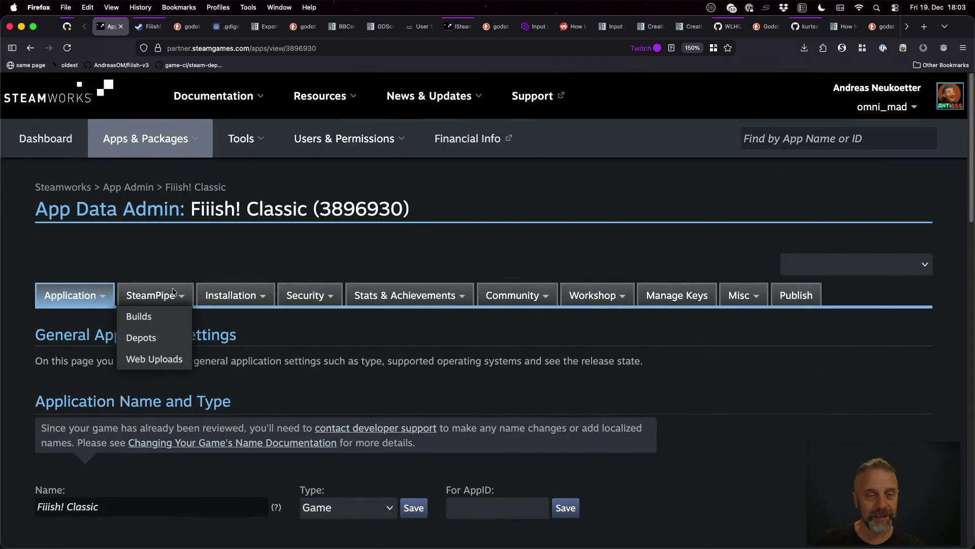
pyautogui.click(156, 316)
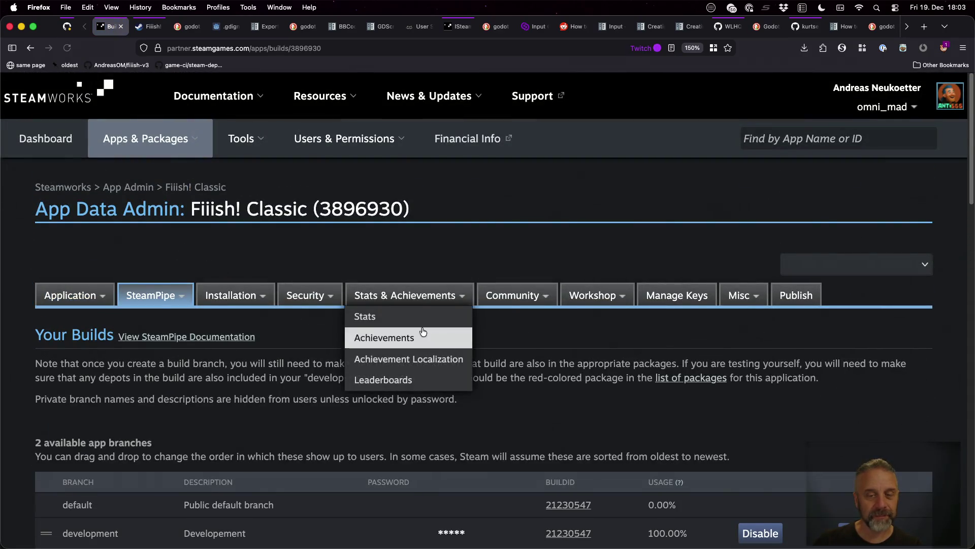
# Set build 21260953 (v3.13.4) live on the development branch and confirm
pyautogui.scroll(-5, 390, 237)
pyautogui.scroll(-2, 389, 237)
pyautogui.click(751, 389)
pyautogui.click(755, 422)
pyautogui.click(744, 412)
pyautogui.scroll(-8, 742, 415)
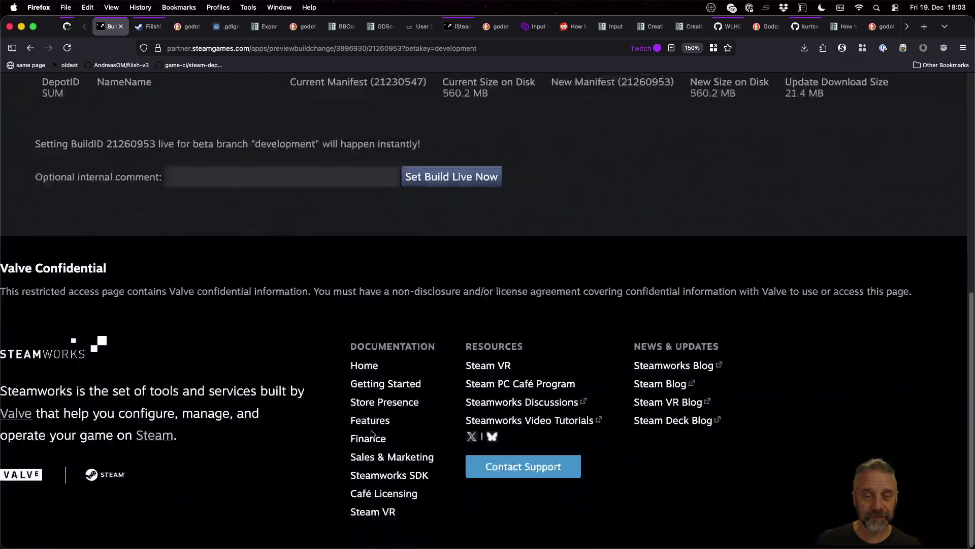
pyautogui.click(441, 177)
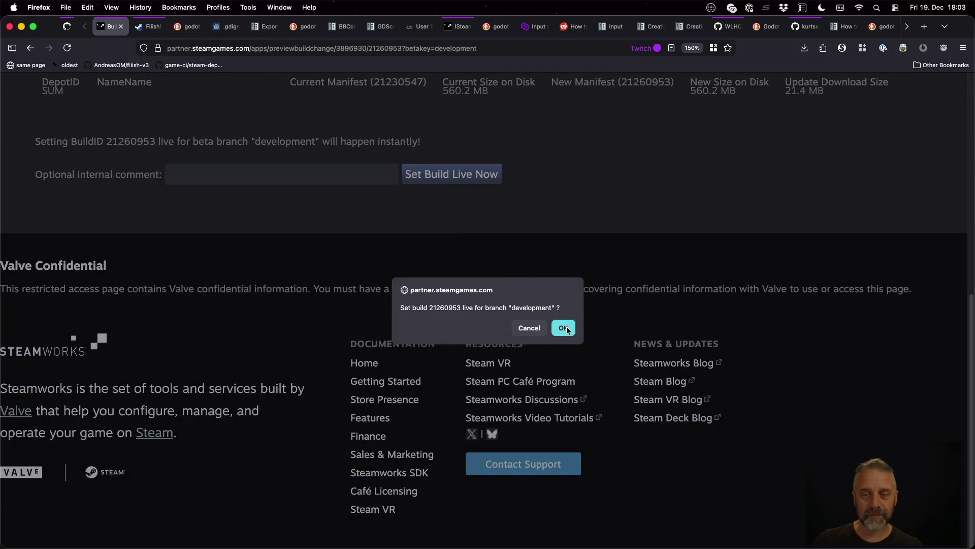
pyautogui.click(567, 330)
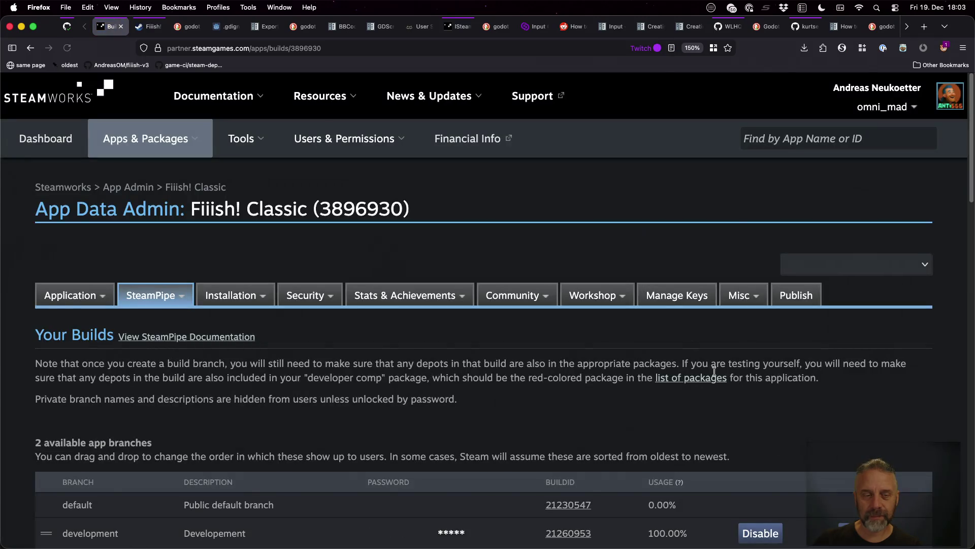
pyautogui.scroll(-3, 711, 367)
pyautogui.scroll(1, 735, 364)
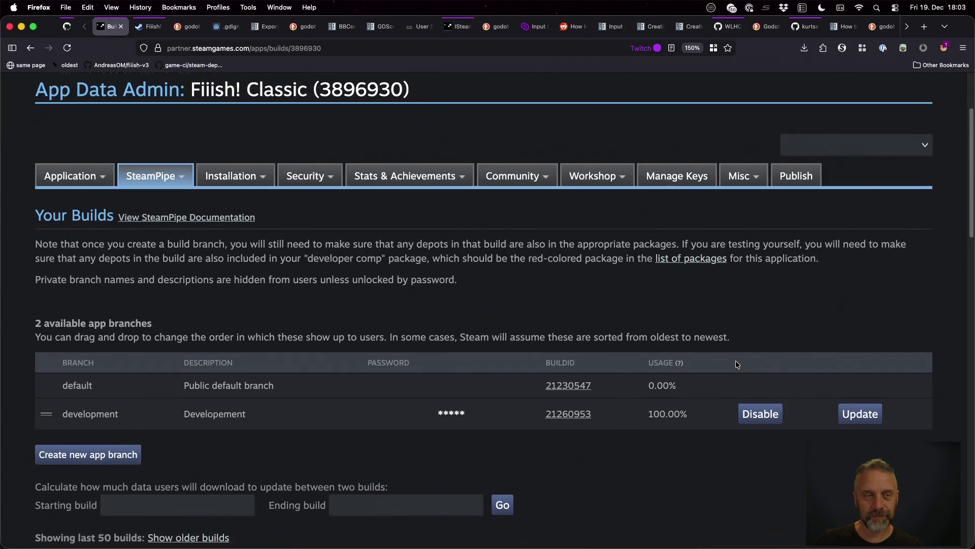
pyautogui.scroll(-4, 736, 365)
pyautogui.click(785, 399)
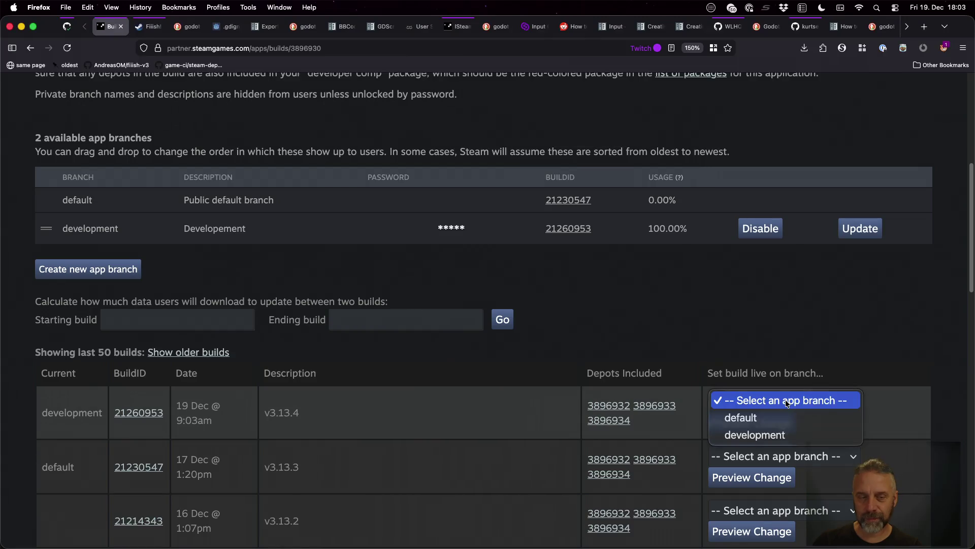
# Put build 21260953 live on the default branch too and confirm the switch
pyautogui.click(758, 418)
pyautogui.click(763, 422)
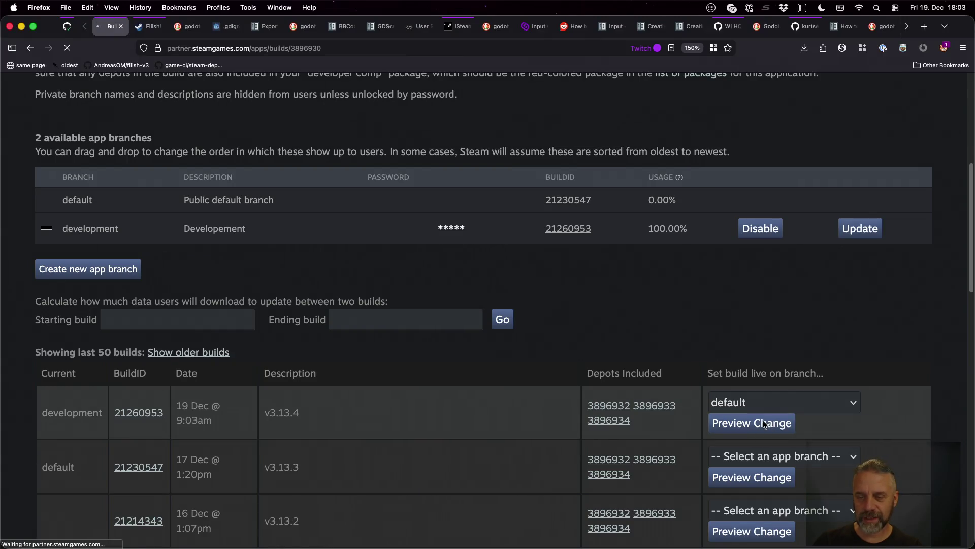
pyautogui.scroll(-4, 437, 366)
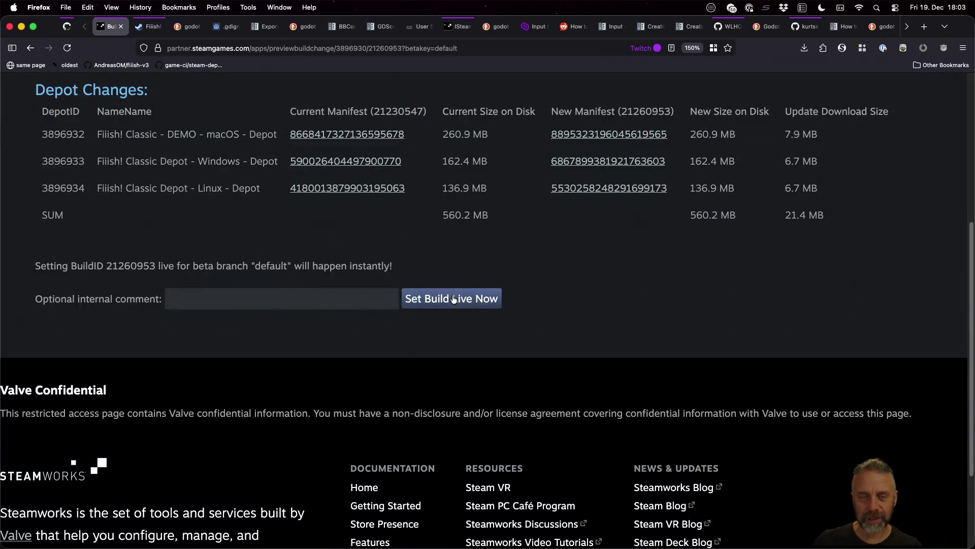
pyautogui.click(454, 298)
pyautogui.click(564, 325)
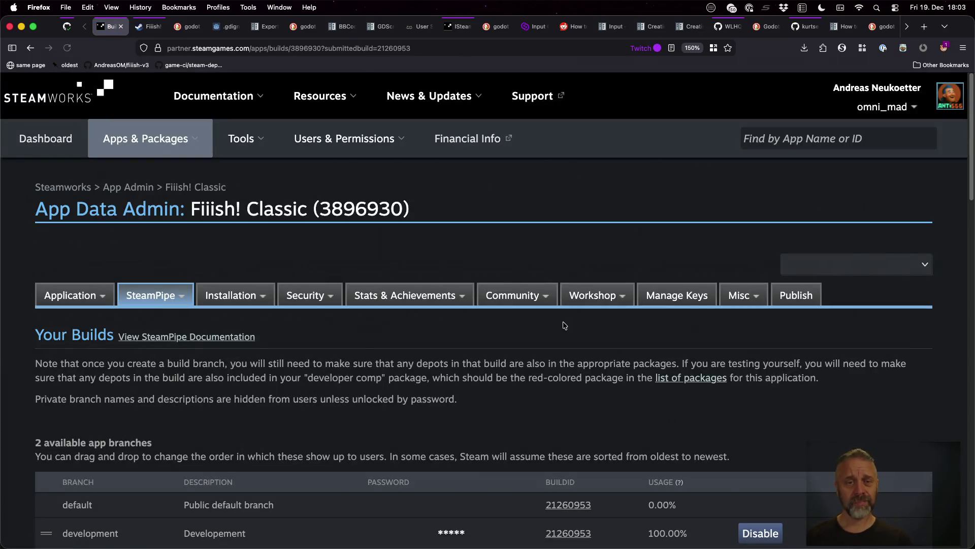
pyautogui.press('super+Tab')
pyautogui.press('super+Tab')
pyautogui.press('super+Tab')
pyautogui.press('super+Tab')
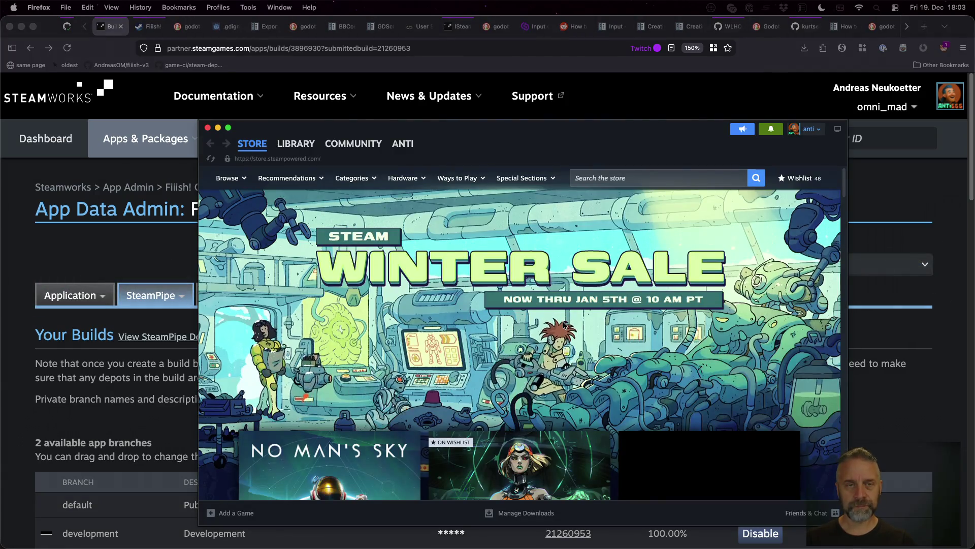
# Launch Fiiish! Classic [development] from the Library using the Play Fiiish! Classic option
pyautogui.moveTo(316, 144)
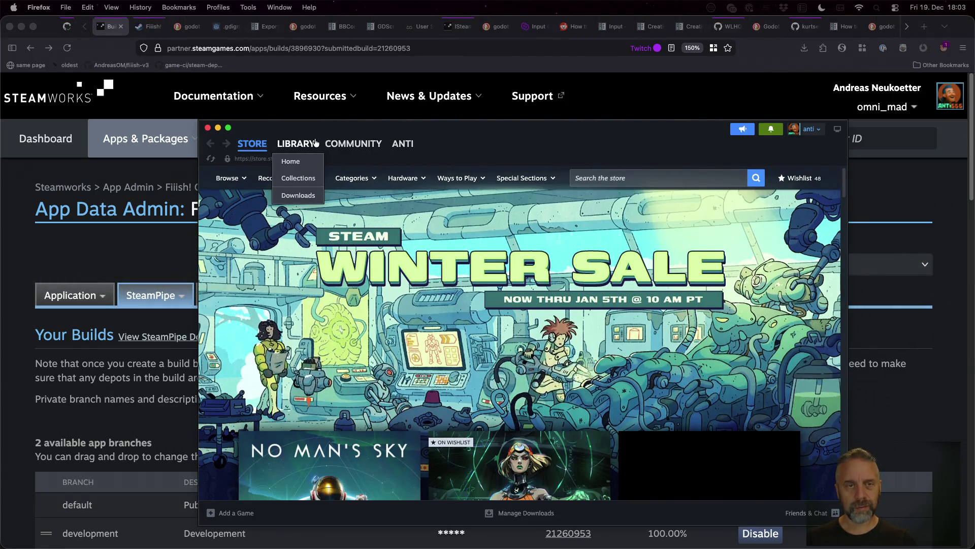
pyautogui.click(294, 161)
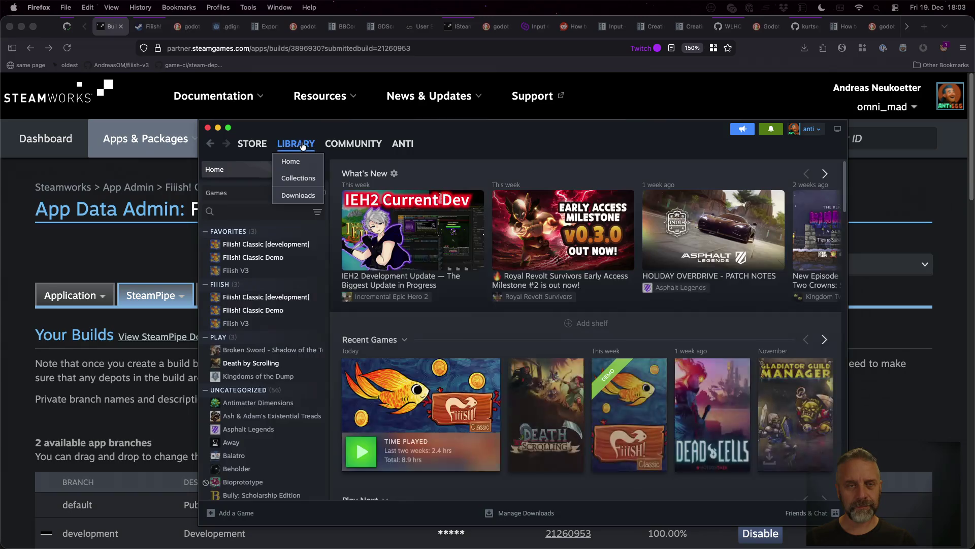
pyautogui.click(266, 246)
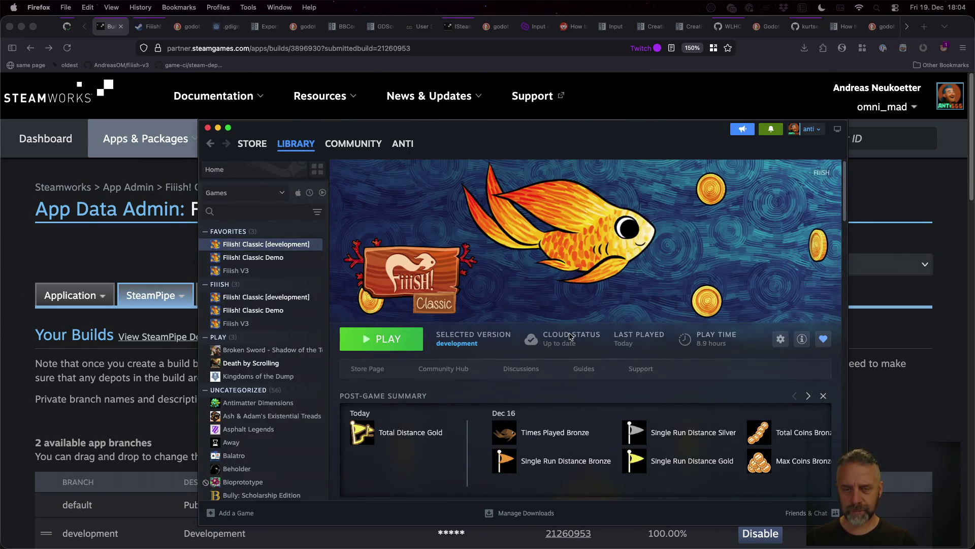
pyautogui.click(409, 345)
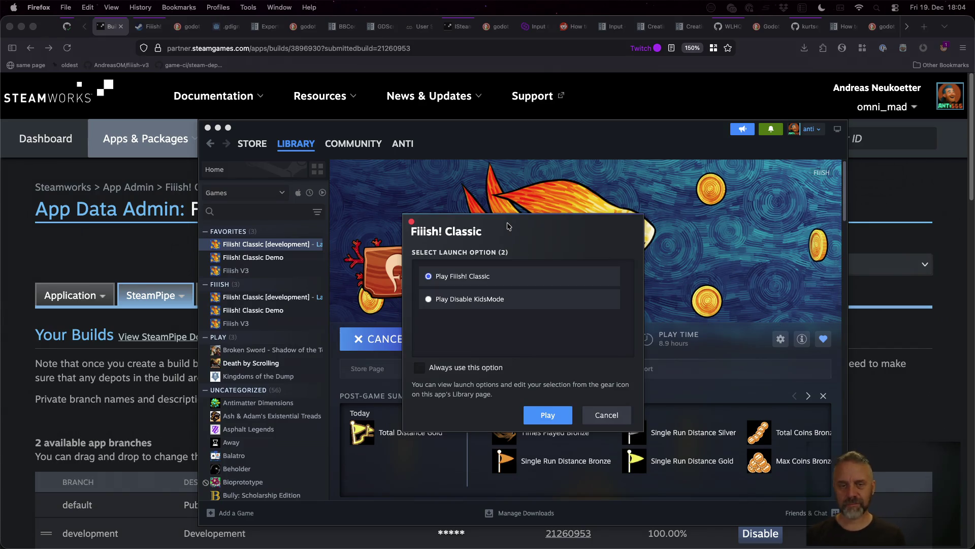
pyautogui.click(566, 414)
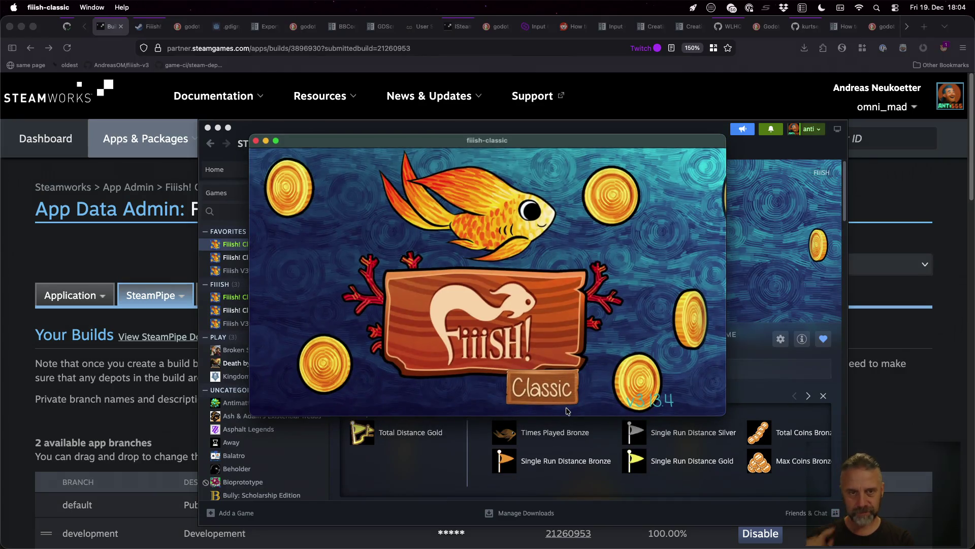
# Maximize the game window and toggle the Steam overlay on and off
pyautogui.doubleClick(506, 138)
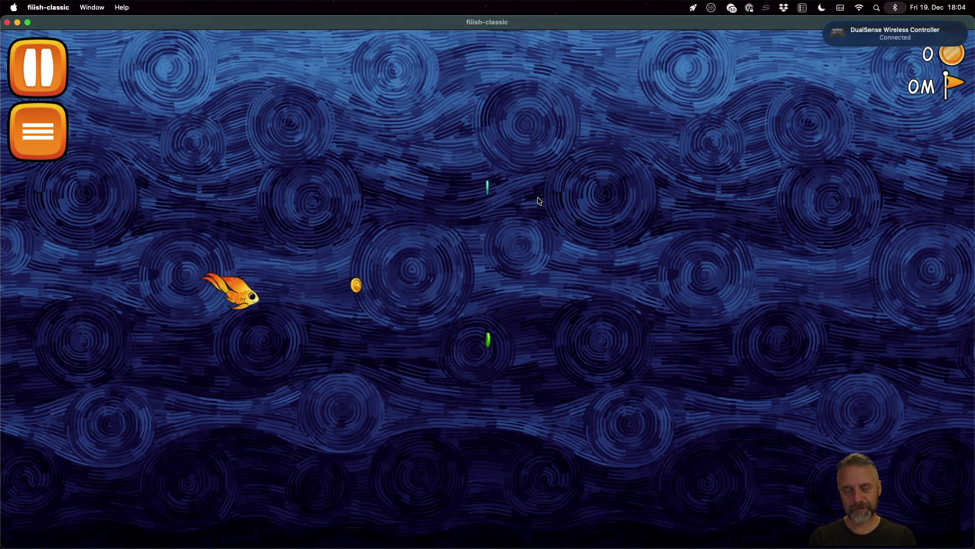
pyautogui.hotkey('shift', 'Tab')
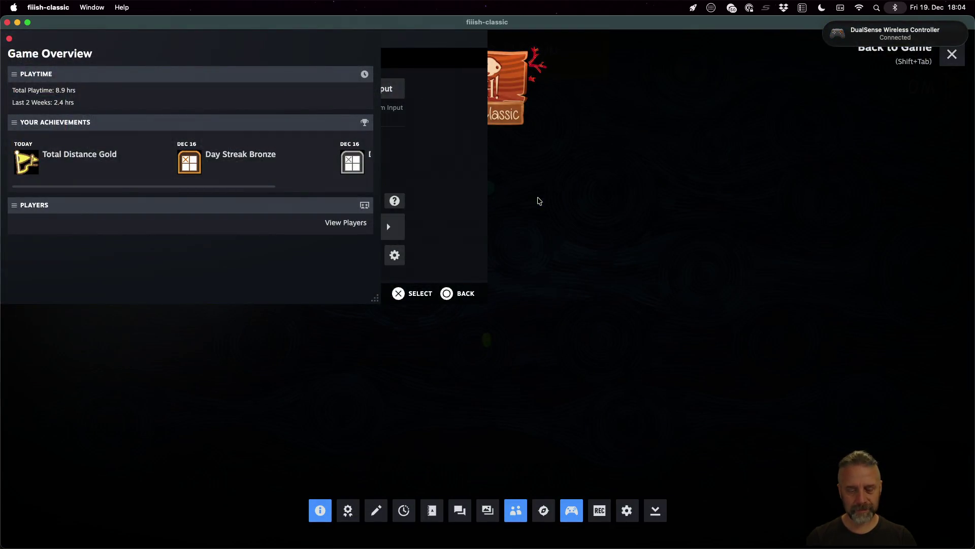
pyautogui.hotkey('shift', 'Tab')
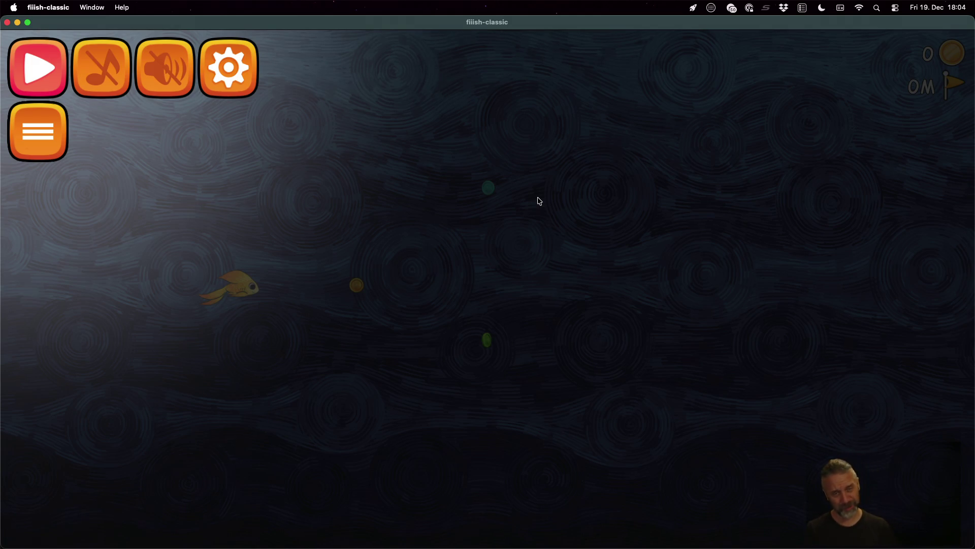
pyautogui.hotkey('shift', 'Tab')
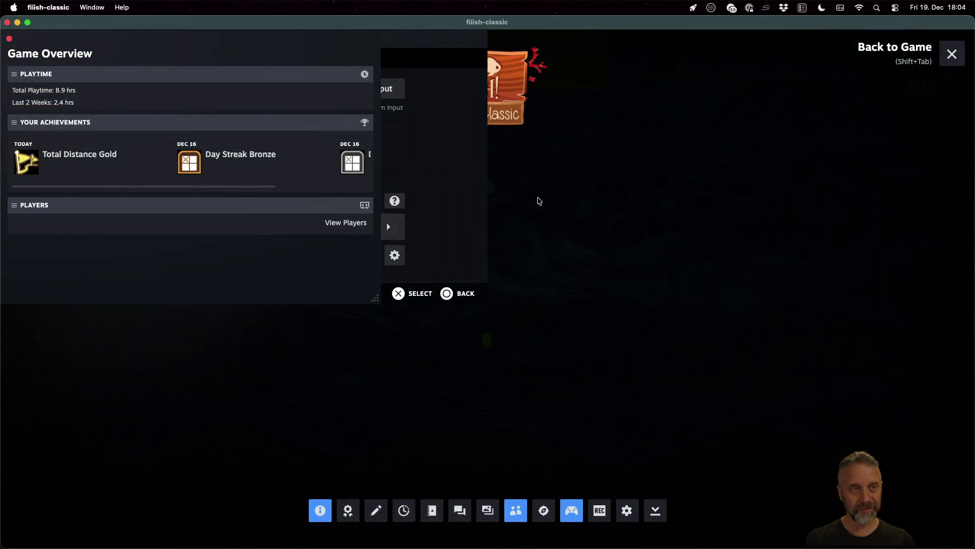
pyautogui.hotkey('shift', 'Tab')
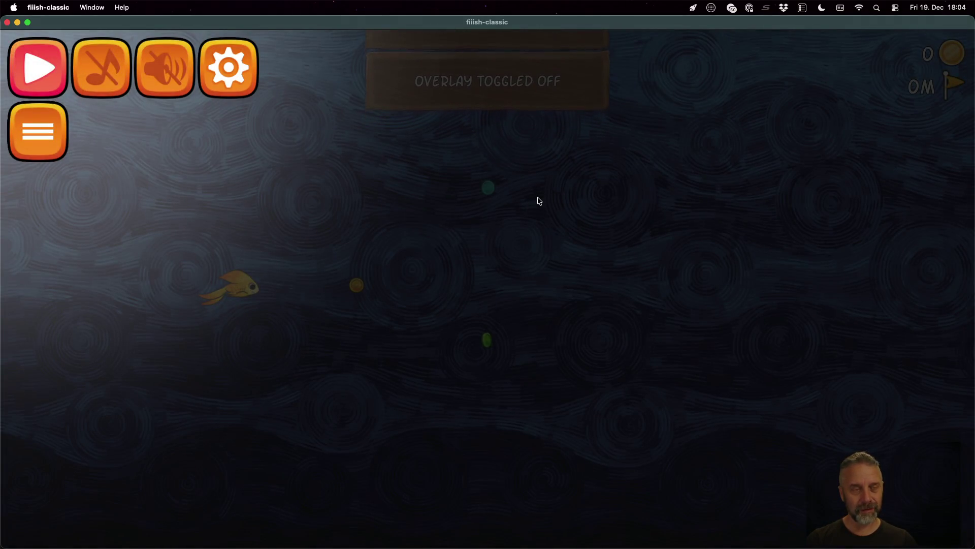
# Start a run from the menu and bring up the overlay's Game Overview
pyautogui.press('Down')
pyautogui.press('Up')
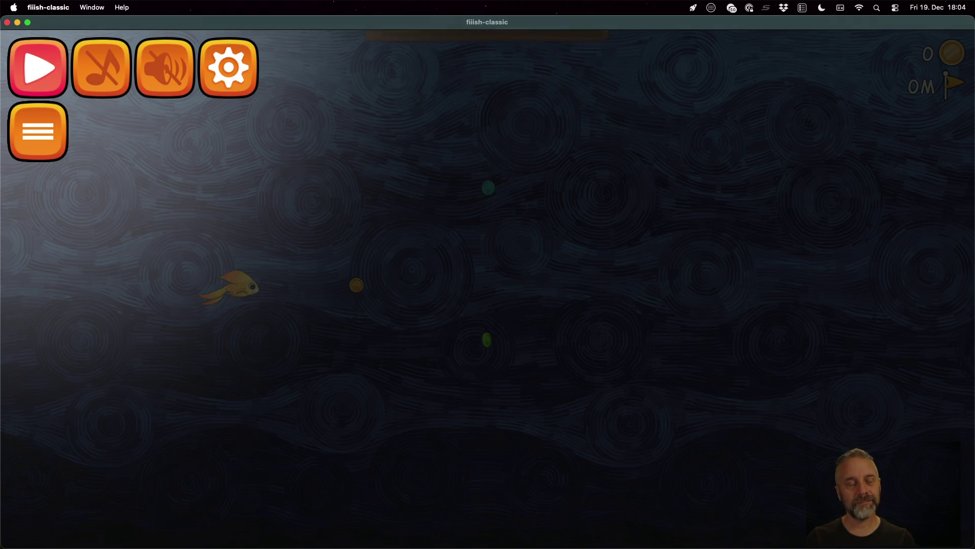
pyautogui.press('Return')
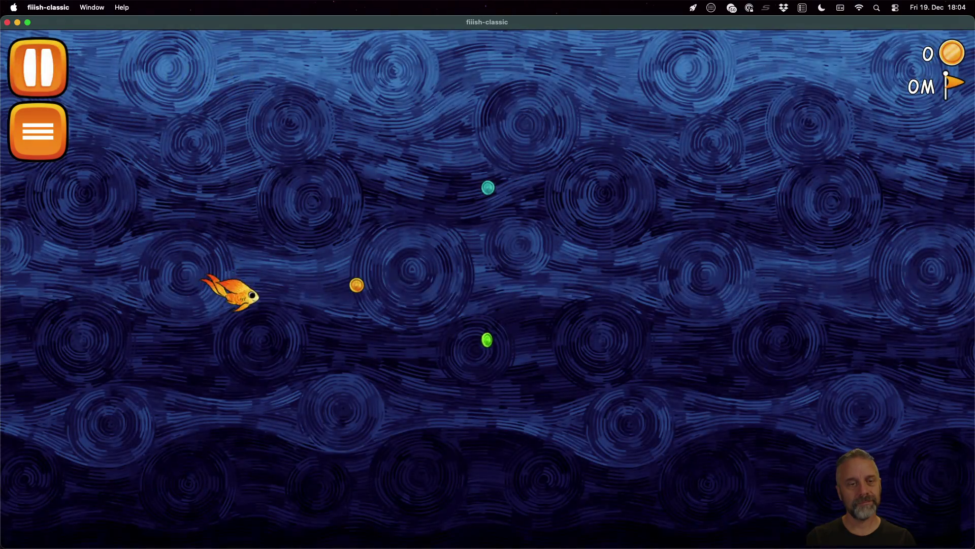
pyautogui.hotkey('shift', 'Tab')
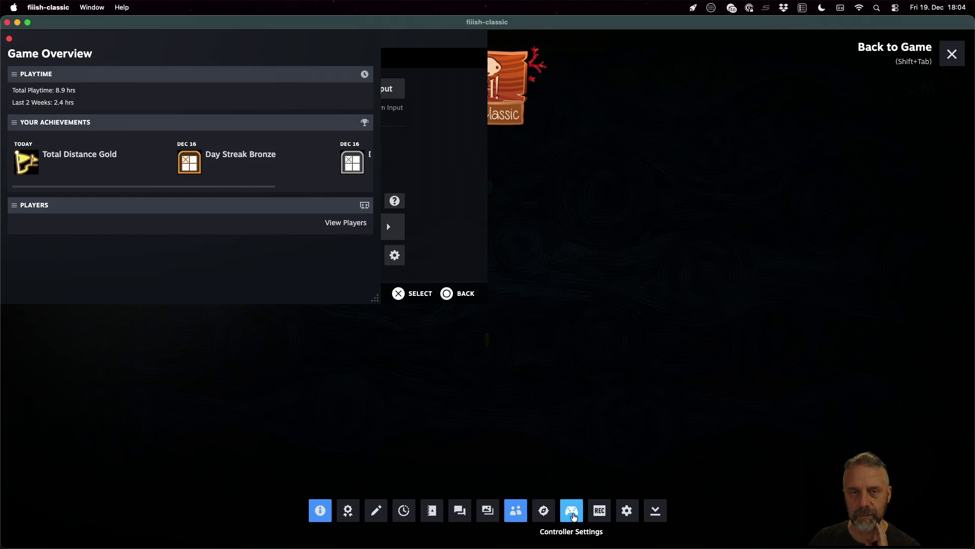
# Disable Steam Input in the game's controller settings and close the overlay
pyautogui.click(573, 514)
pyautogui.click(573, 514)
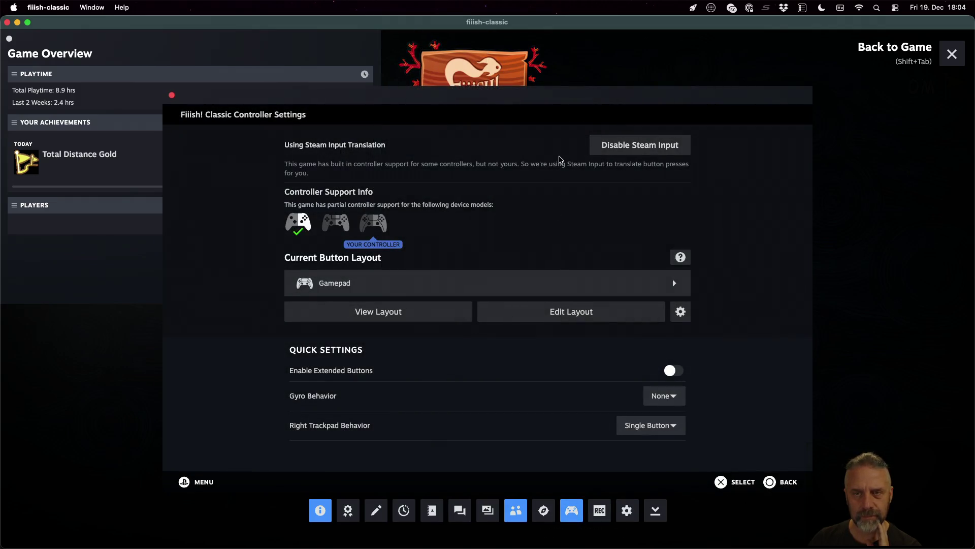
pyautogui.click(629, 152)
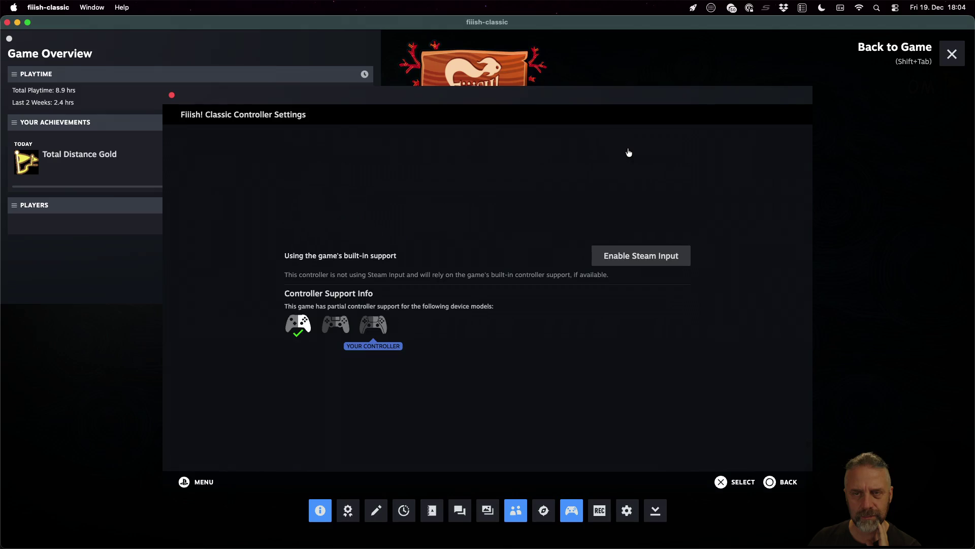
pyautogui.press('Escape')
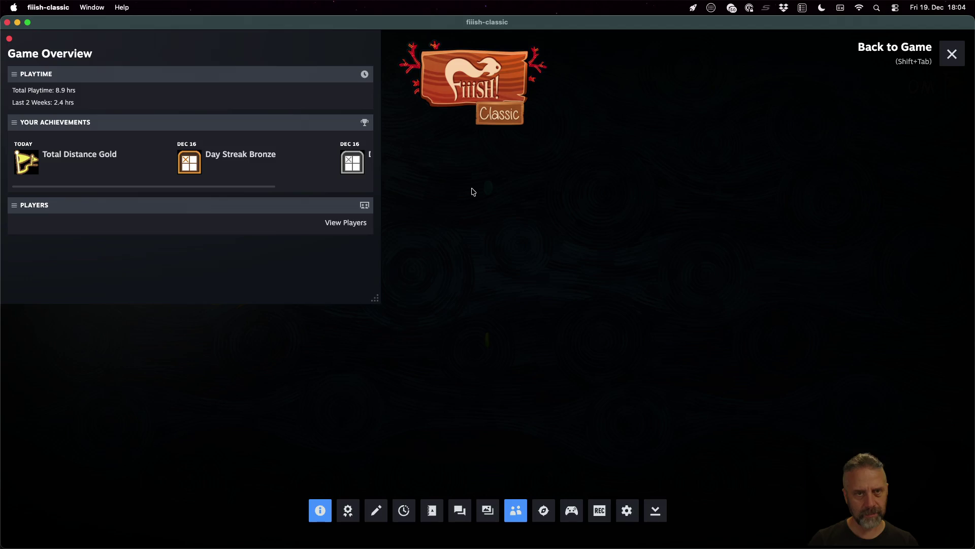
pyautogui.hotkey('shift', 'Tab')
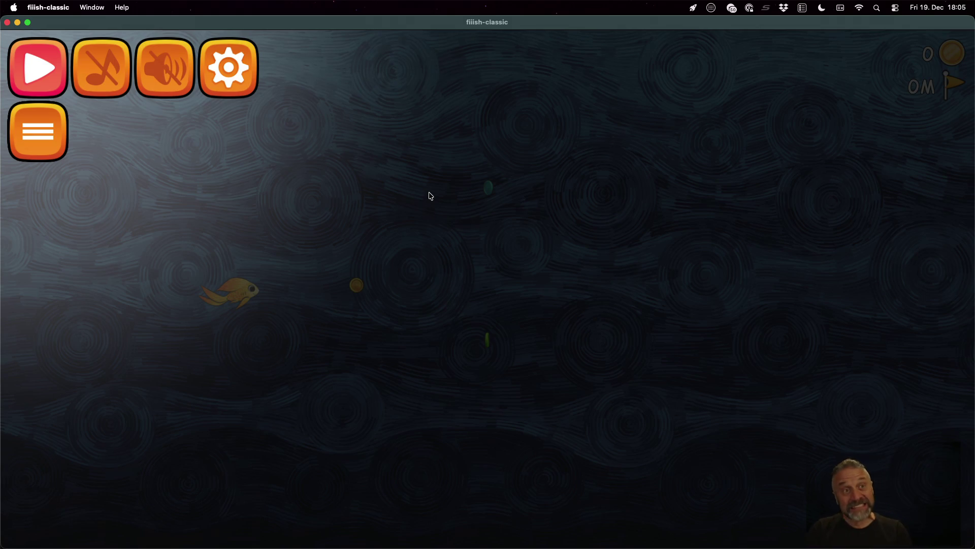
# From the Steam library, check the controller layout and relaunch with Play Fiiish! Classic
pyautogui.press('super+Tab')
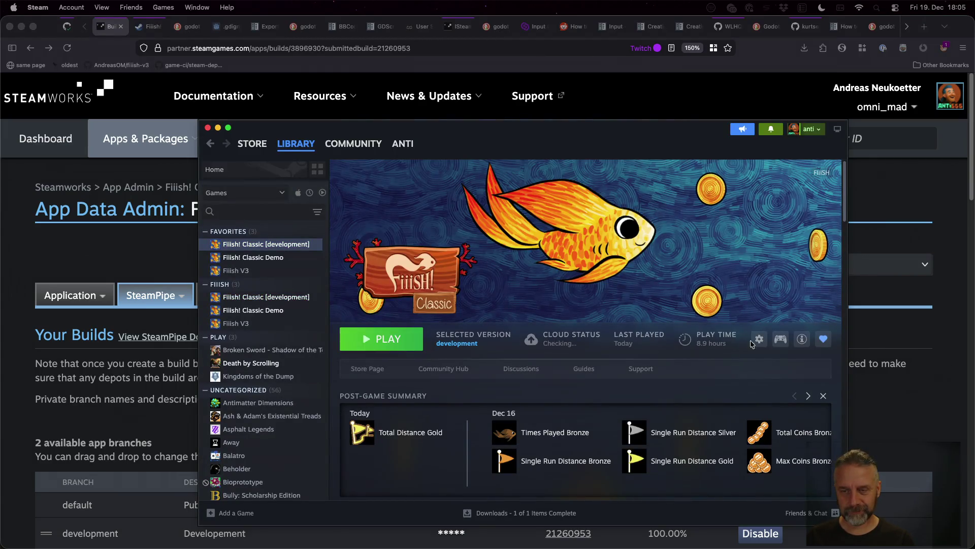
pyautogui.click(781, 339)
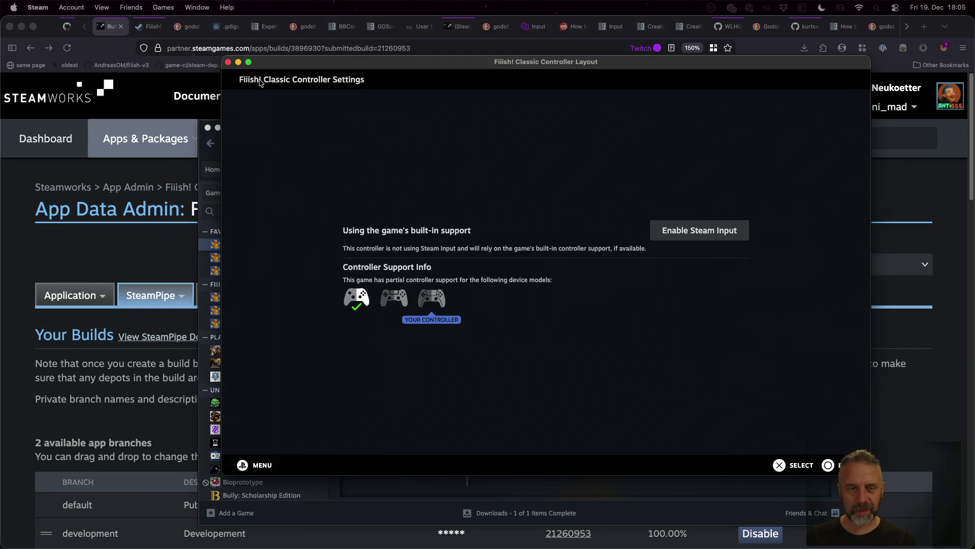
pyautogui.click(228, 62)
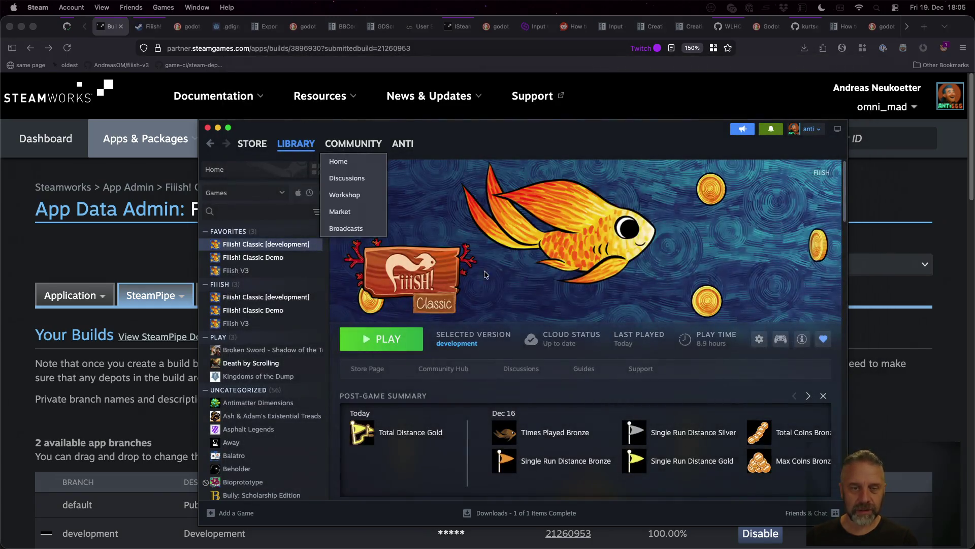
pyautogui.click(399, 337)
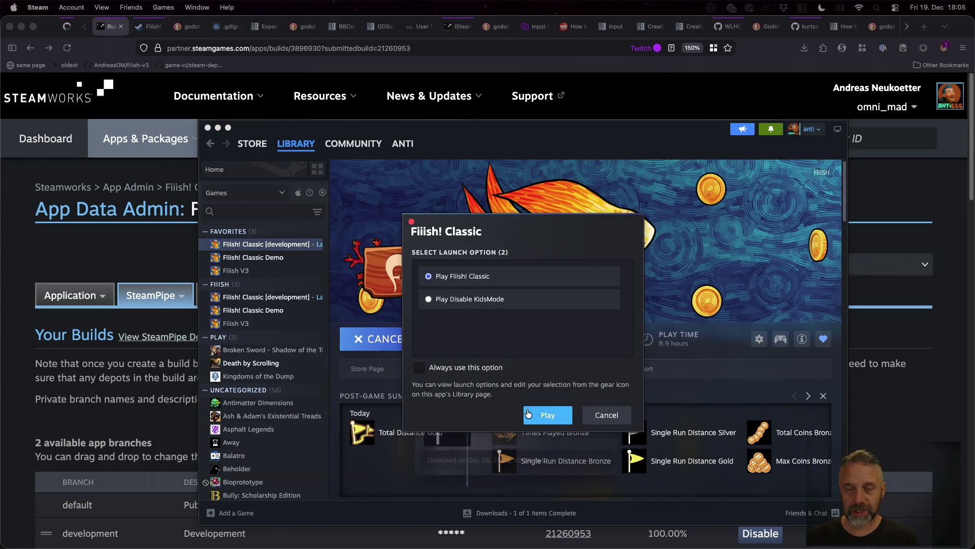
pyautogui.click(528, 413)
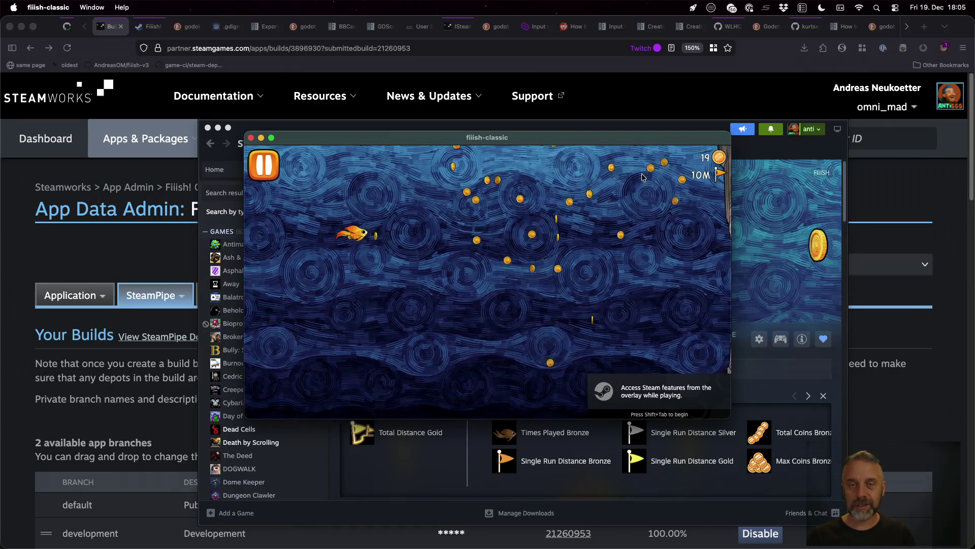
# Maximize the game, pause to view the info panel, then resume the run
pyautogui.doubleClick(560, 139)
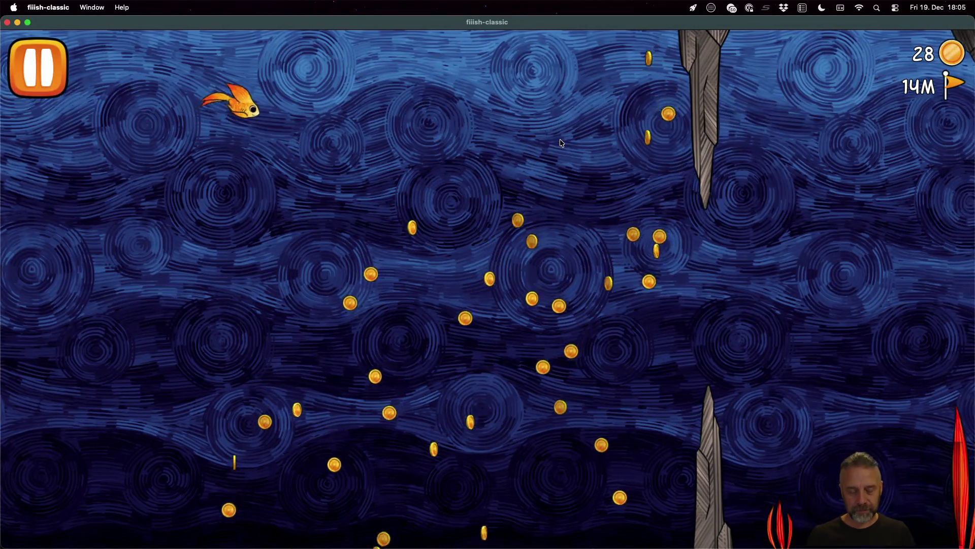
pyautogui.press('Escape')
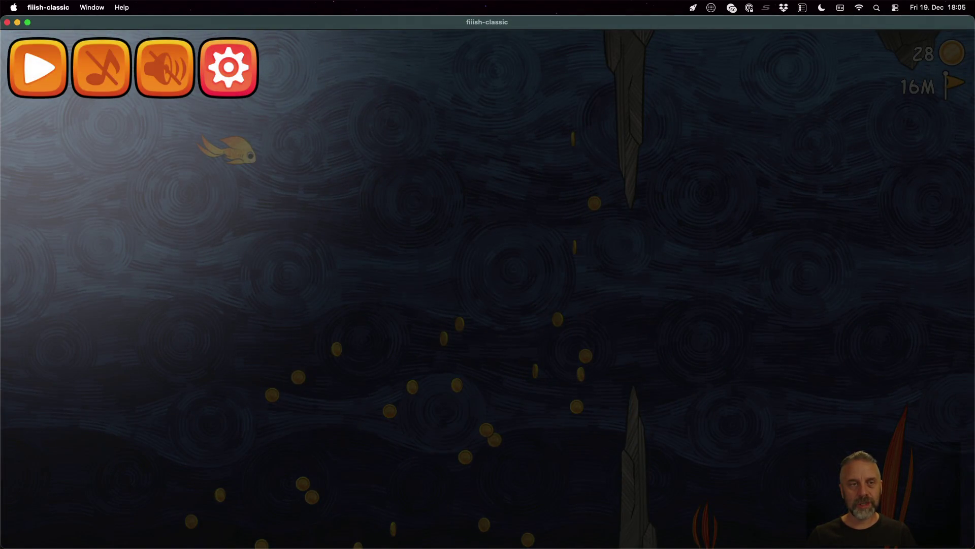
pyautogui.press('Right')
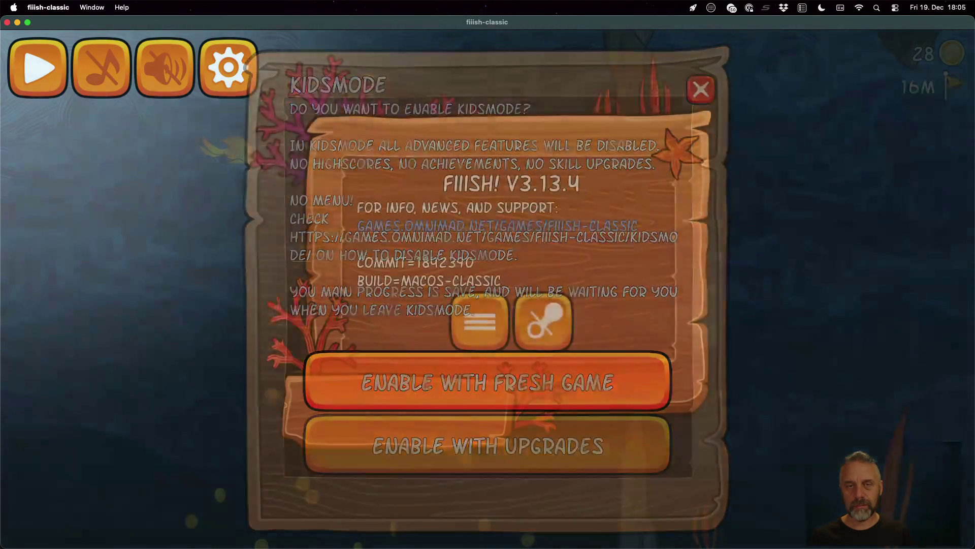
pyautogui.press('Left')
pyautogui.press('Left')
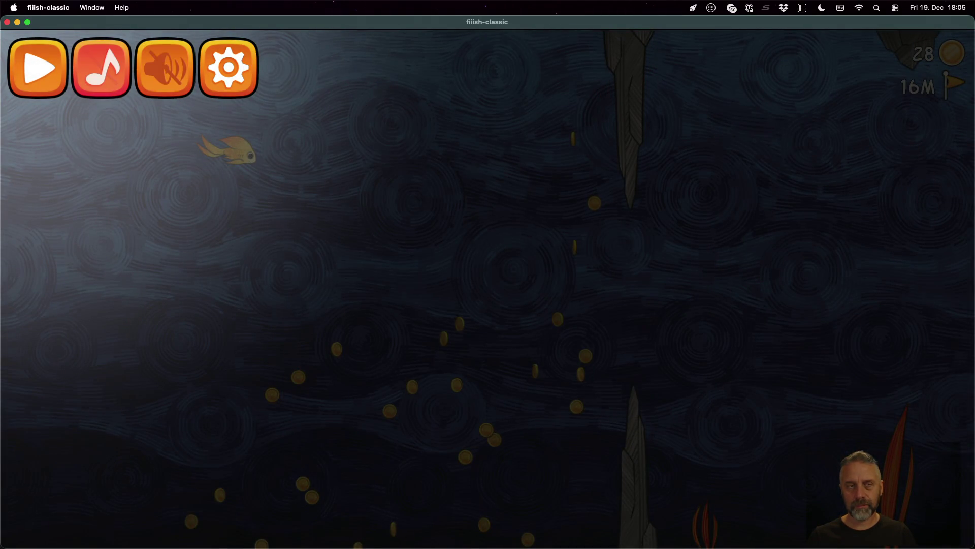
pyautogui.press('Left')
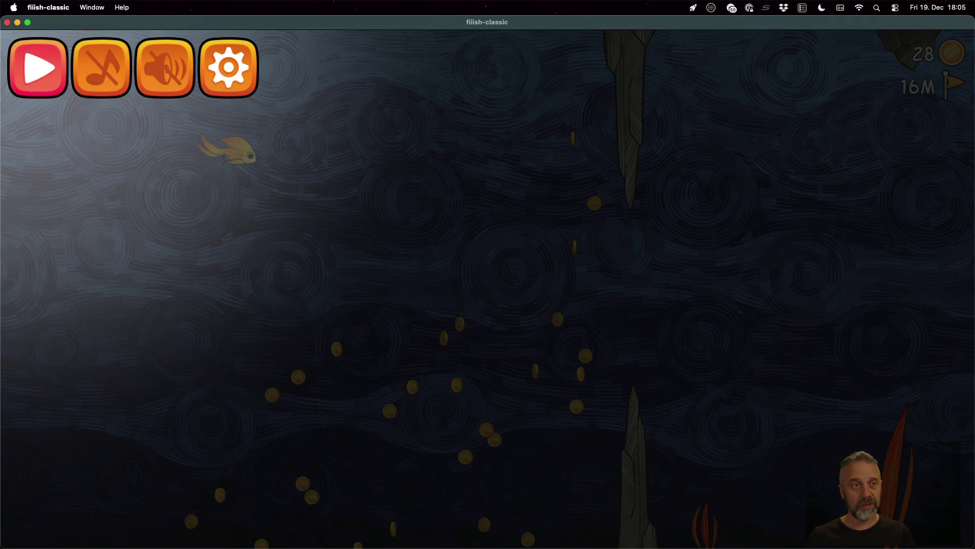
pyautogui.press('Return')
pyautogui.press('space')
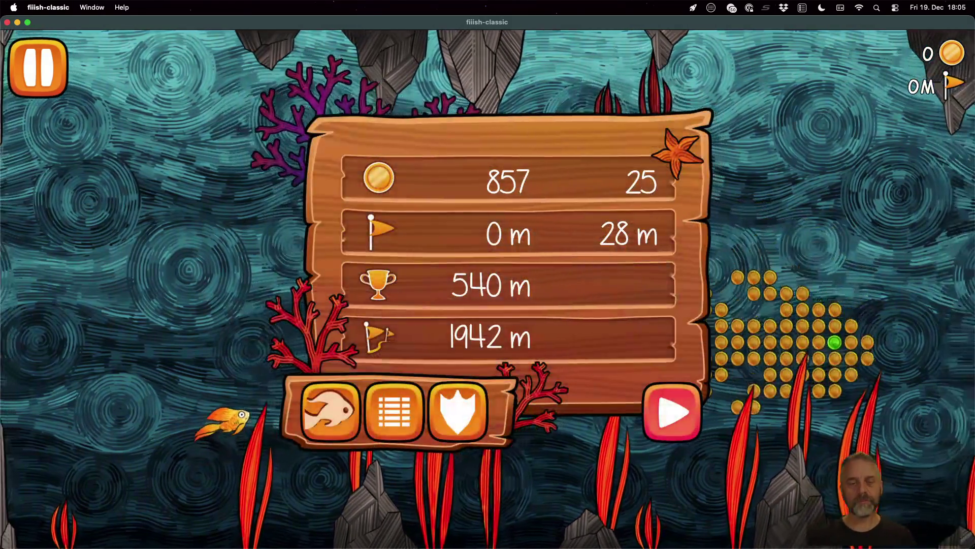
# Finish the run and check Total Distance Gold plus the Distance and Steam Distance leaderboards
pyautogui.press('Left')
pyautogui.press('Return')
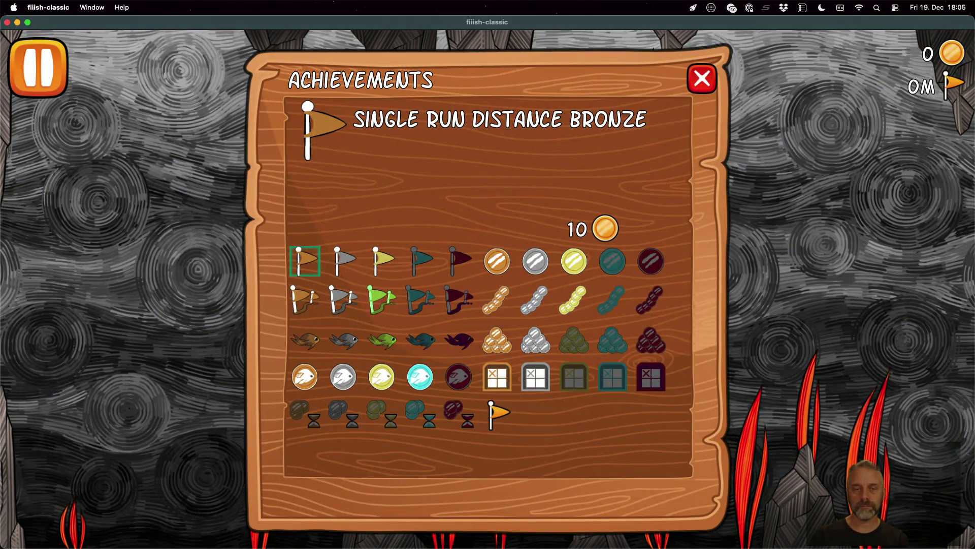
pyautogui.press('Right')
pyautogui.press('Right')
pyautogui.press('Down')
pyautogui.press('Return')
pyautogui.press('Left')
pyautogui.press('Return')
pyautogui.press('Right')
pyautogui.press('Right')
pyautogui.press('Right')
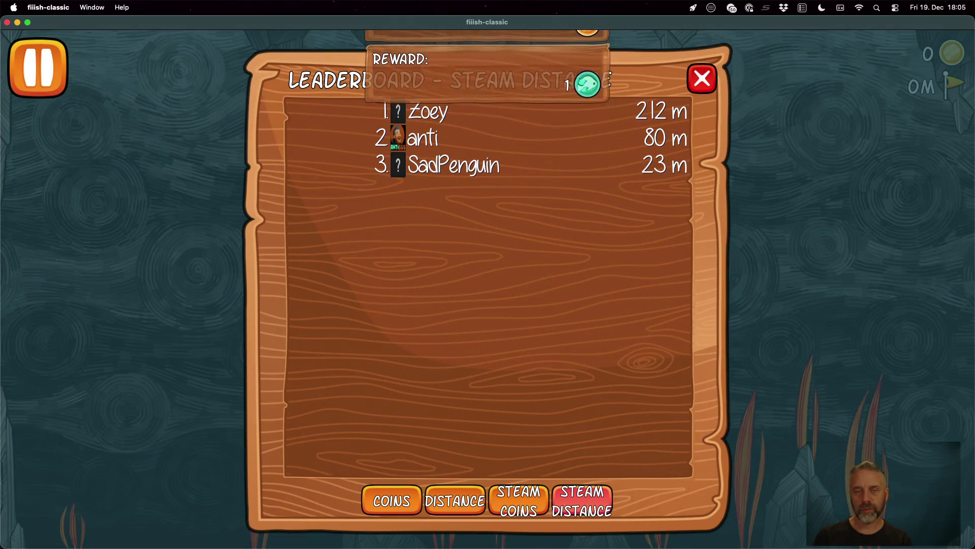
pyautogui.press('Escape')
# In Skills, attempt a Magnet Boost Power upgrade and convert coins into a skill gem
pyautogui.press('Left')
pyautogui.press('Return')
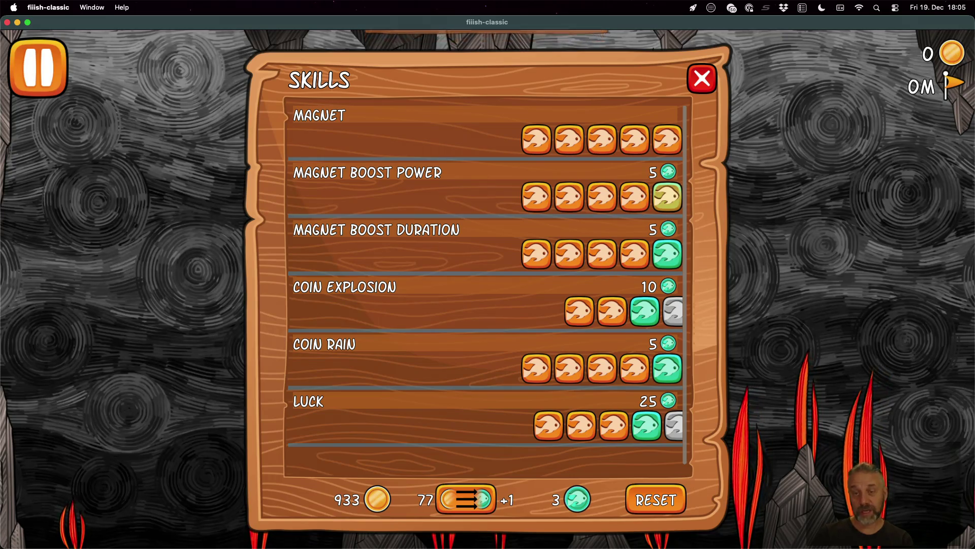
pyautogui.press('Return')
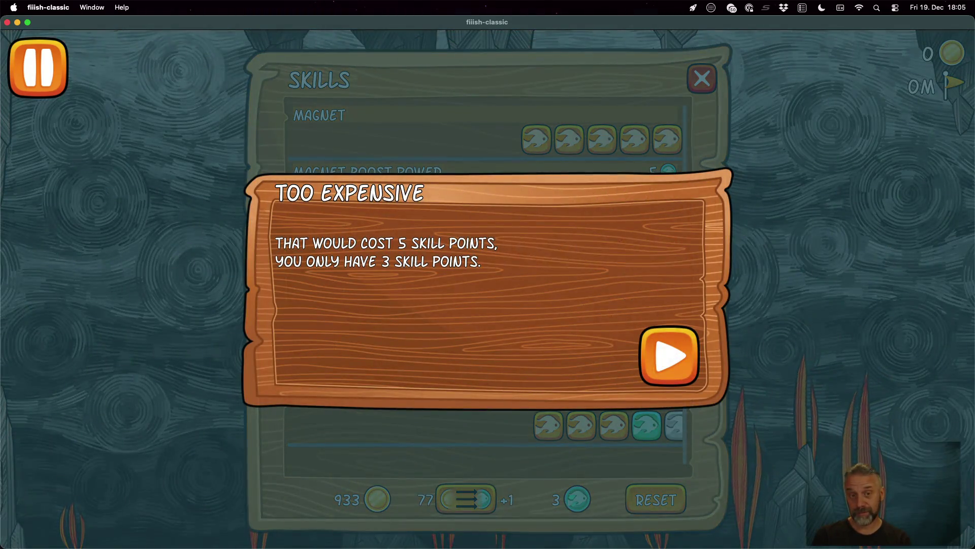
pyautogui.press('Return')
pyautogui.press('Down')
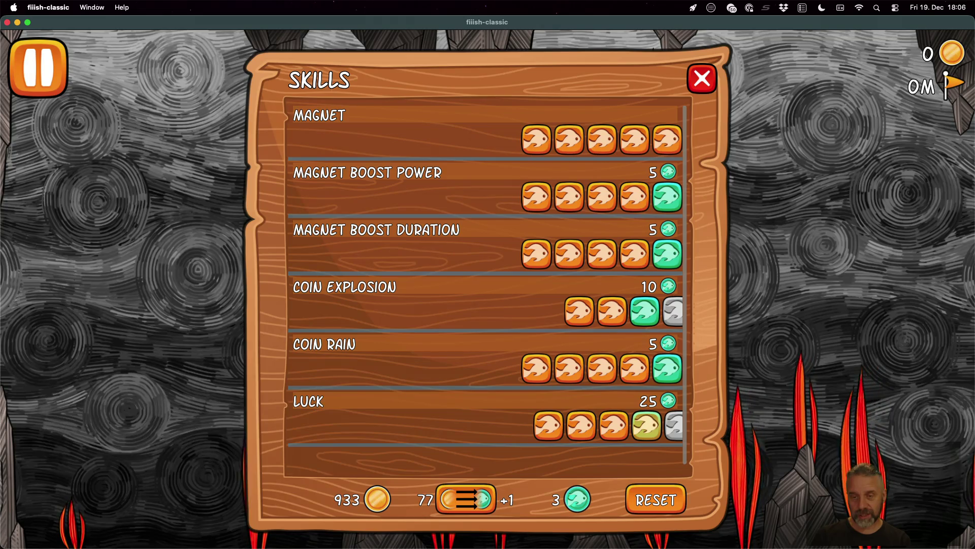
pyautogui.press('Left')
pyautogui.press('Return')
pyautogui.press('Right')
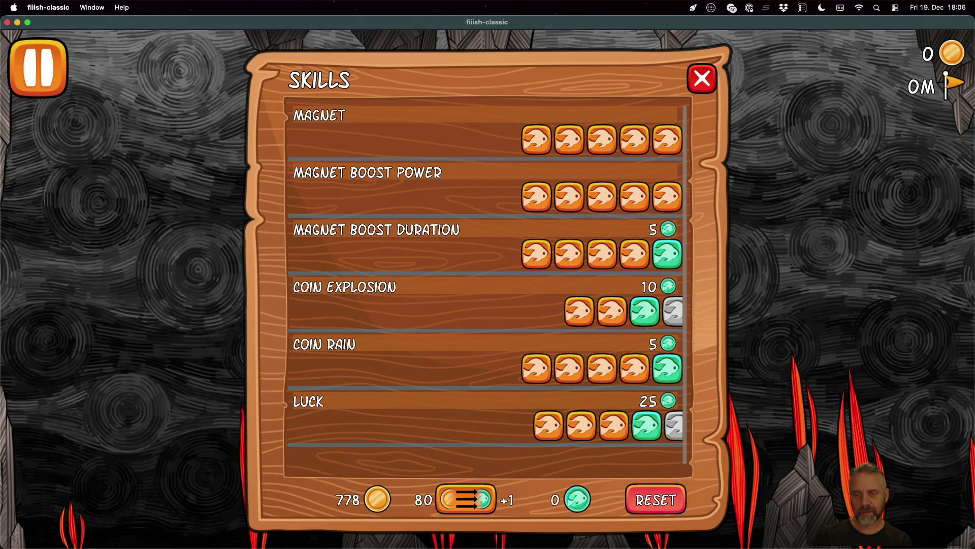
# Decline the skill reset, reopen and close Skills, then start a fresh run
pyautogui.press('Return')
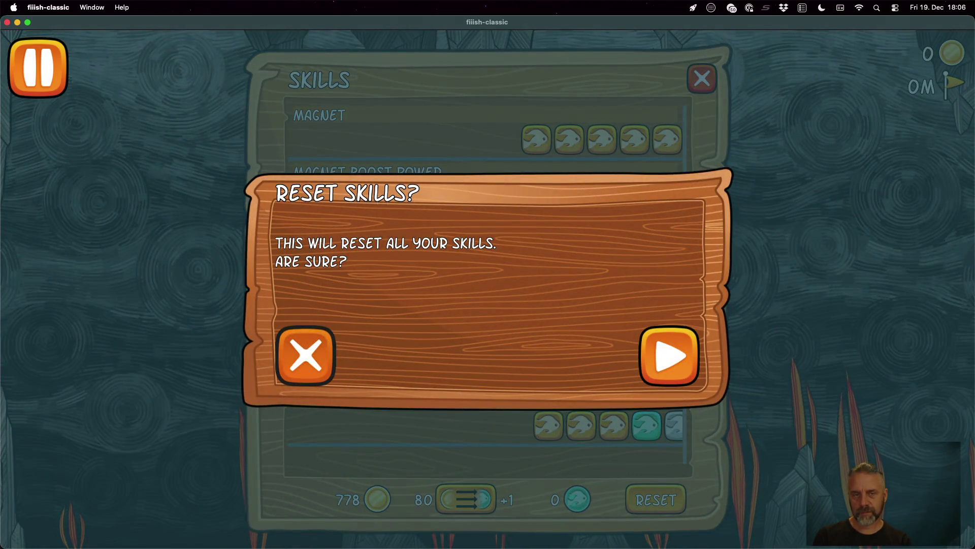
pyautogui.press('Escape')
pyautogui.press('Escape')
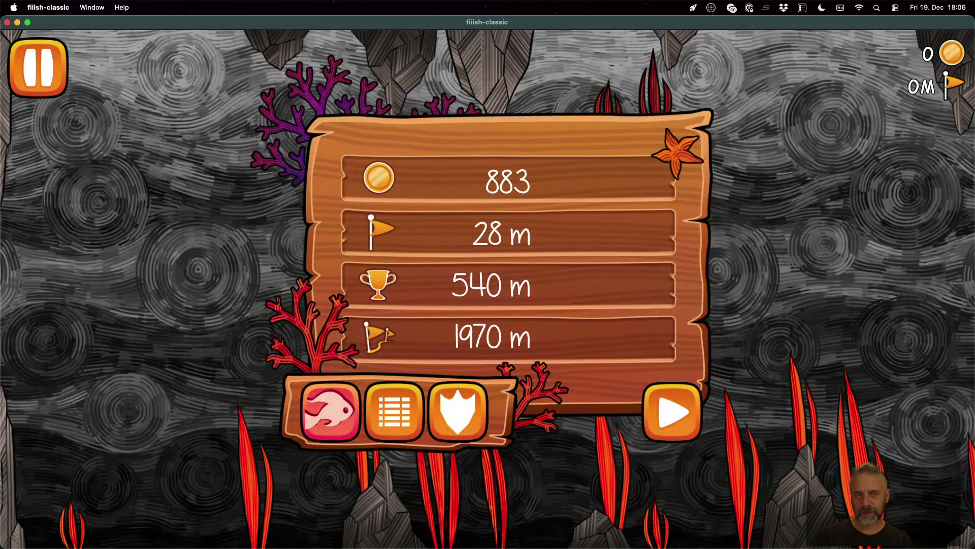
pyautogui.press('Return')
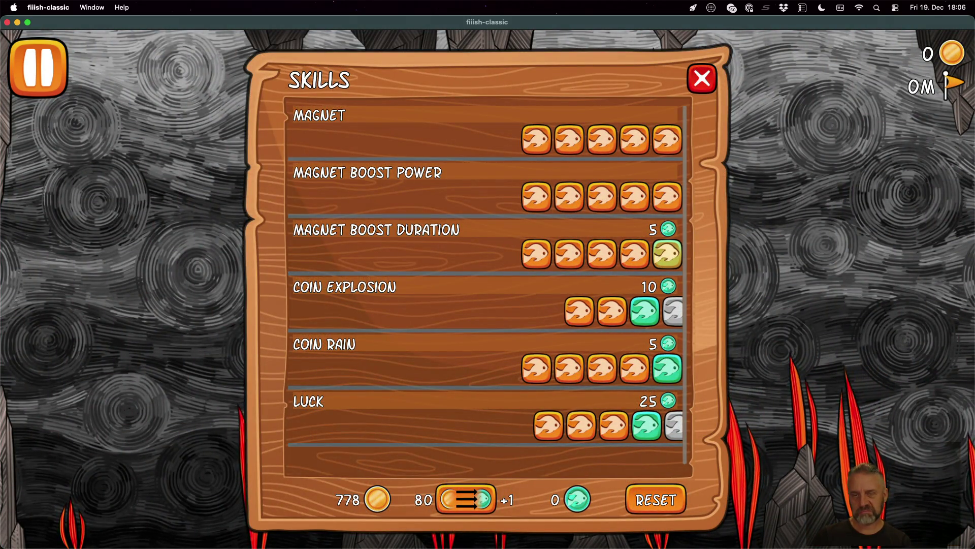
pyautogui.press('Escape')
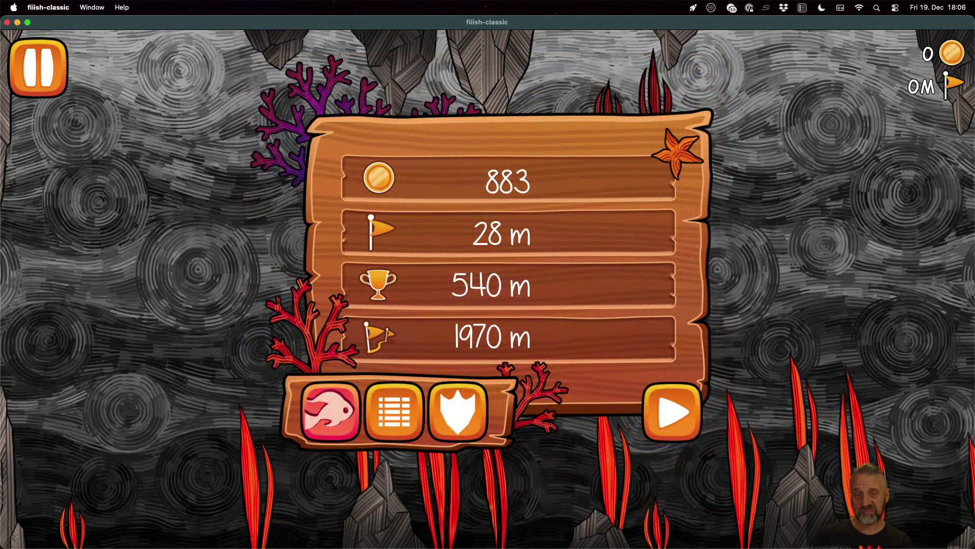
pyautogui.press('space')
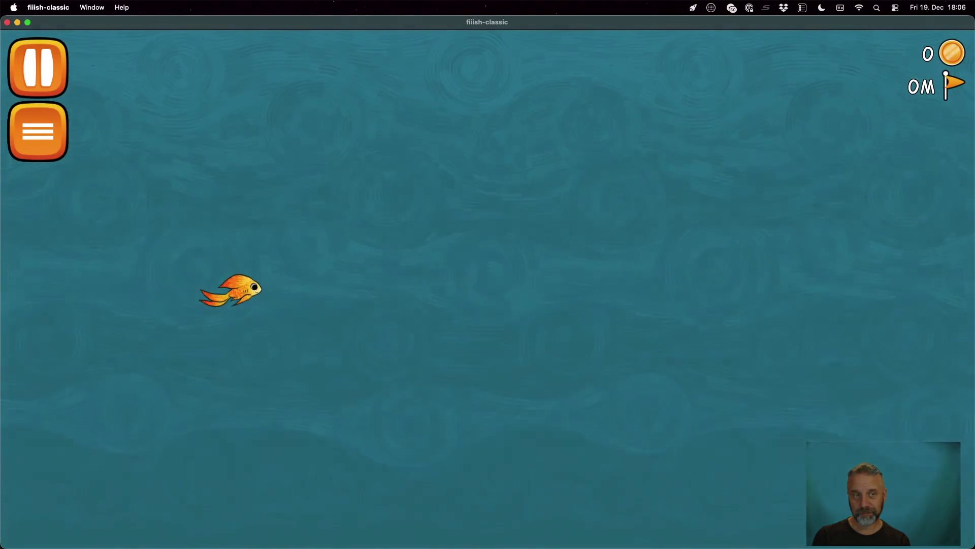
# View the Steam Distance and Steam Coins leaderboards from the game menu
pyautogui.press('Escape')
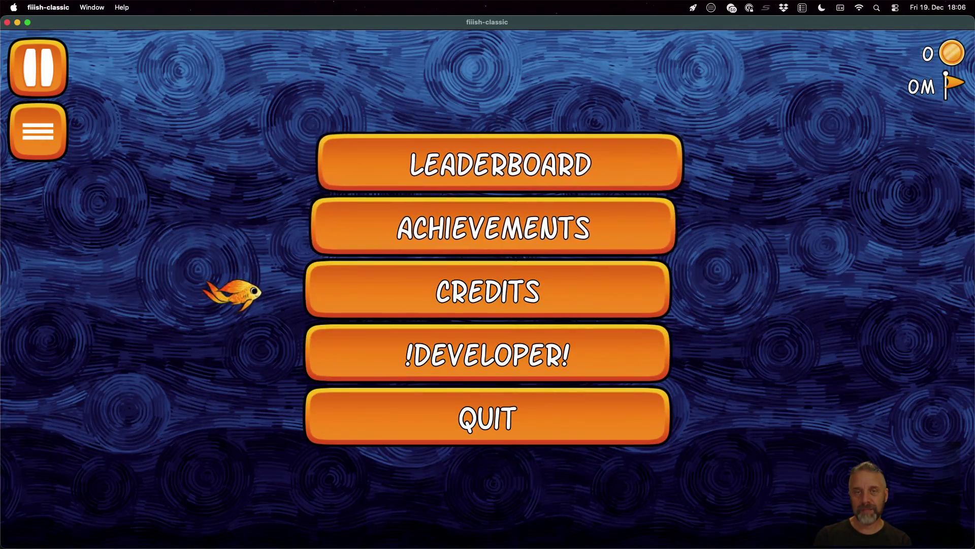
pyautogui.press('Return')
pyautogui.press('Right')
pyautogui.press('Right')
pyautogui.press('Right')
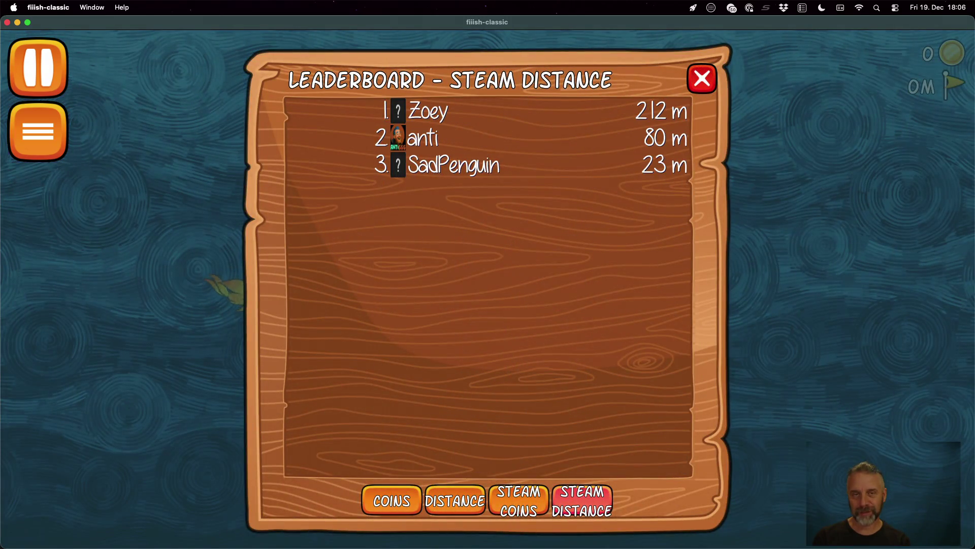
pyautogui.press('Left')
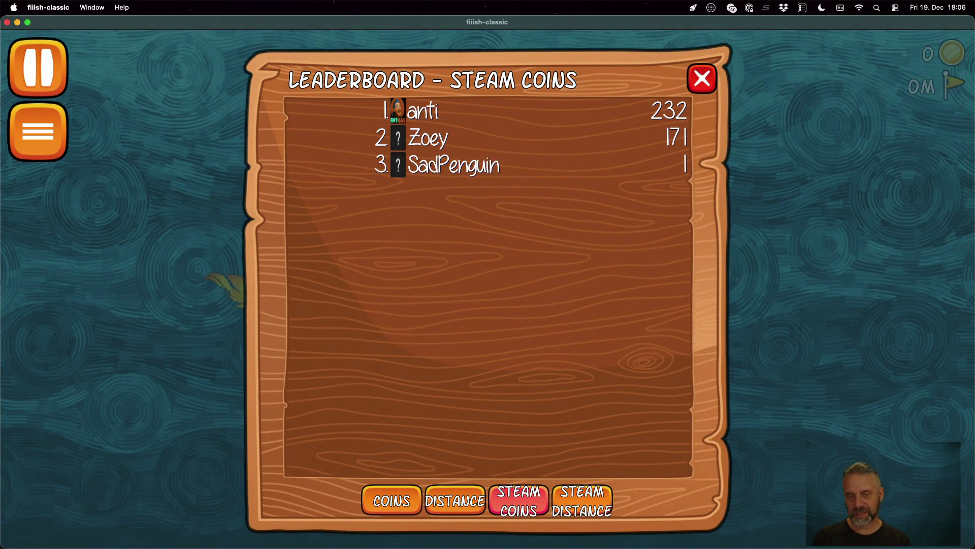
pyautogui.press('Escape')
# Browse achievements including Distance Diamond, Times Played Diamond and Ruby
pyautogui.press('Escape')
pyautogui.press('Down')
pyautogui.press('Return')
pyautogui.press('Right')
pyautogui.press('Right')
pyautogui.press('Right')
pyautogui.press('Down')
pyautogui.press('Down')
pyautogui.press('Right')
pyautogui.press('Escape')
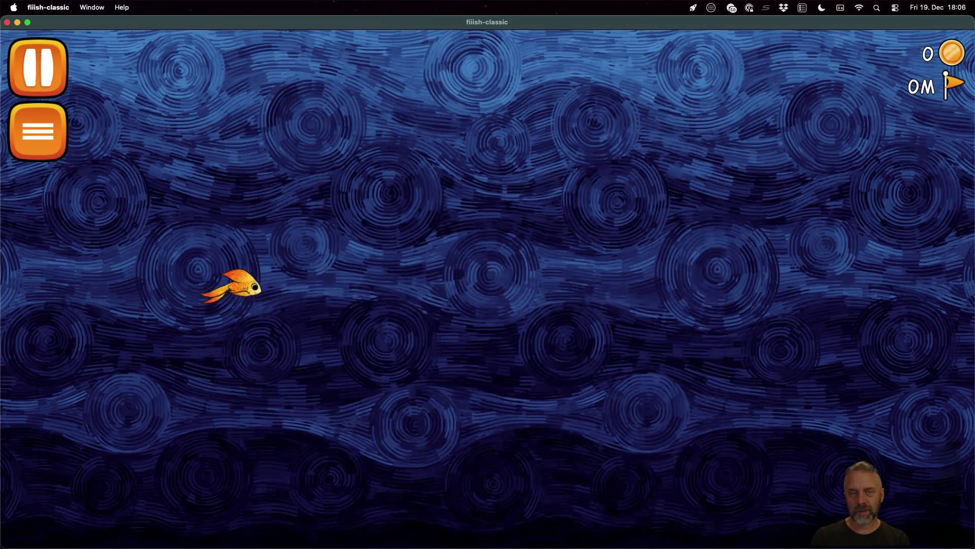
pyautogui.press('Escape')
# View the credits, then quit the game from its menu
pyautogui.press('Down')
pyautogui.press('Down')
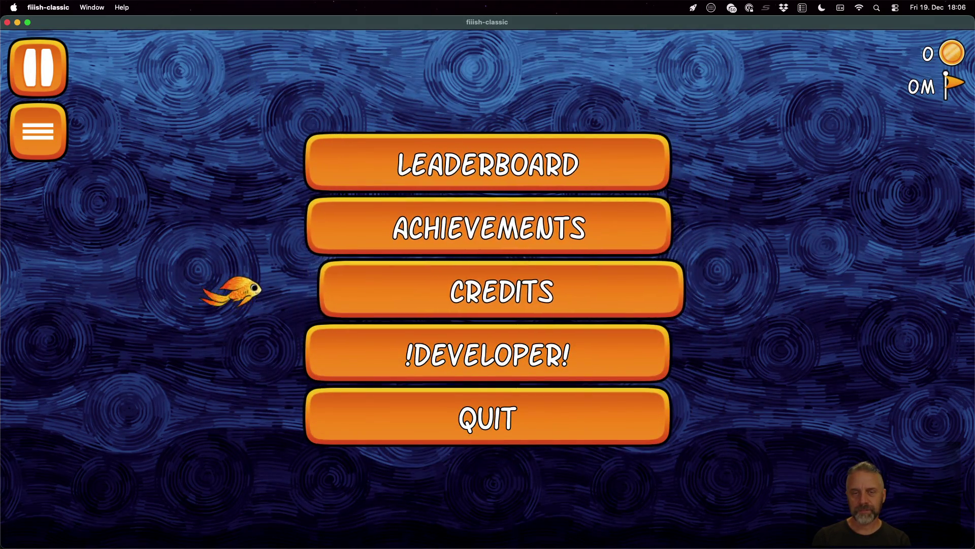
pyautogui.press('Return')
pyautogui.press('Escape')
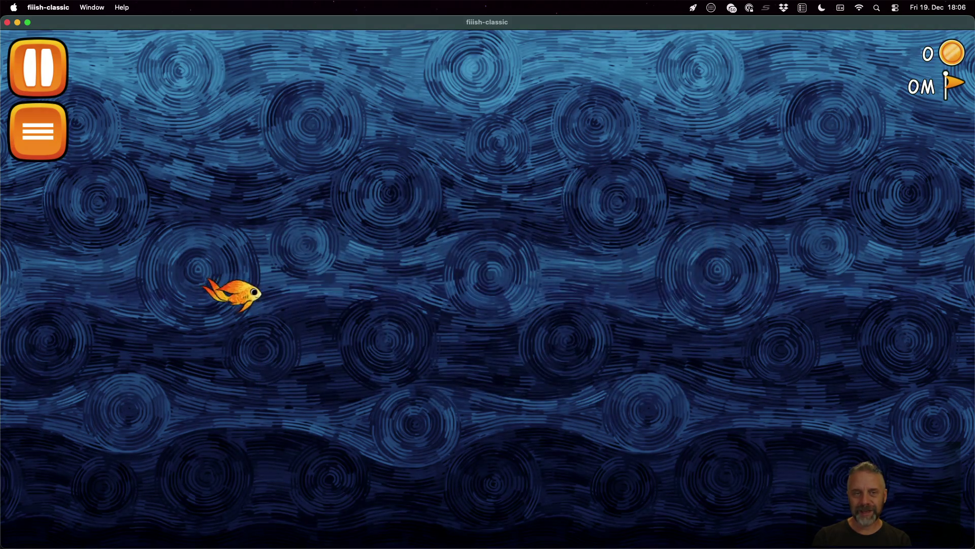
pyautogui.press('Escape')
pyautogui.press('Down')
pyautogui.press('Down')
pyautogui.press('Down')
pyautogui.press('Down')
pyautogui.press('Return')
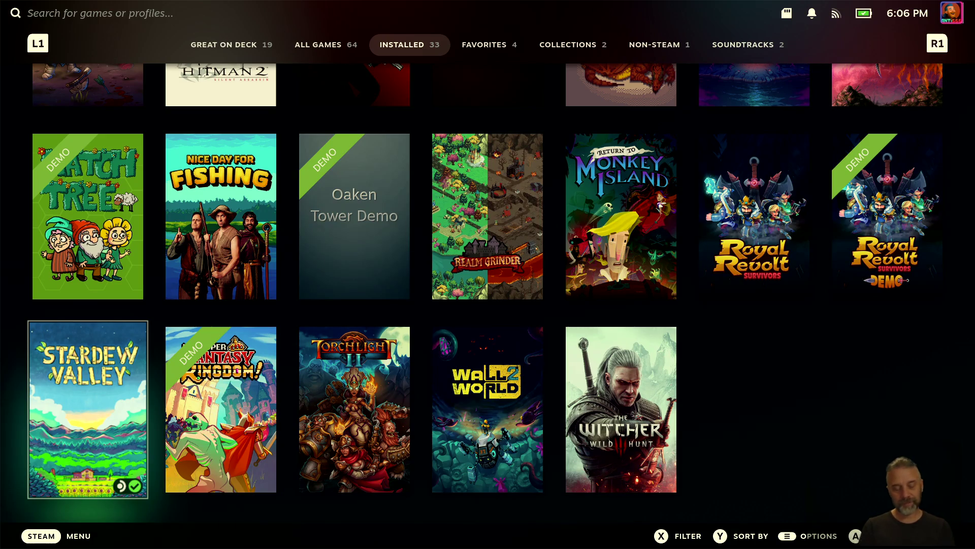
# From Big Picture's Favorites tab, launch Fiiish! Classic
pyautogui.press('Right')
pyautogui.press('Left')
pyautogui.press('Up')
pyautogui.press('pagedown')
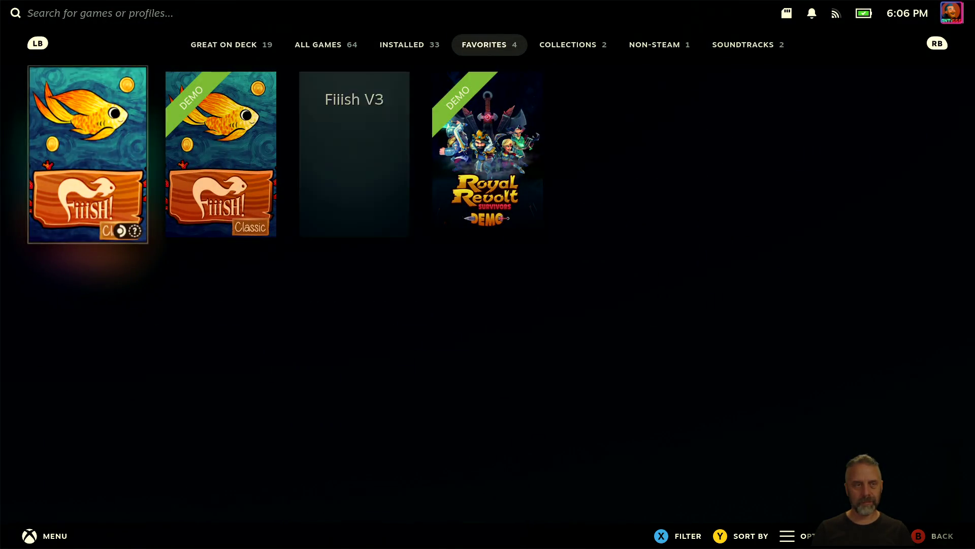
pyautogui.press('Return')
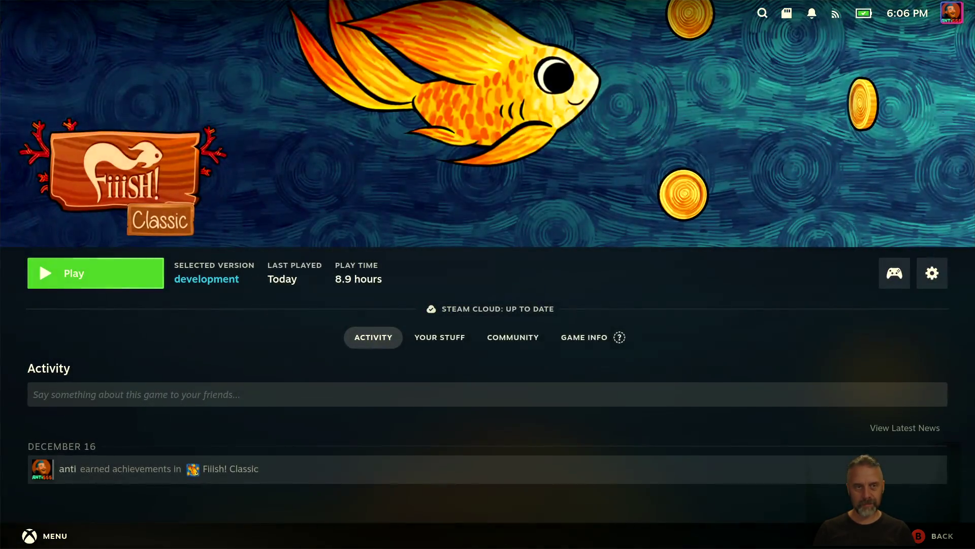
pyautogui.press('Return')
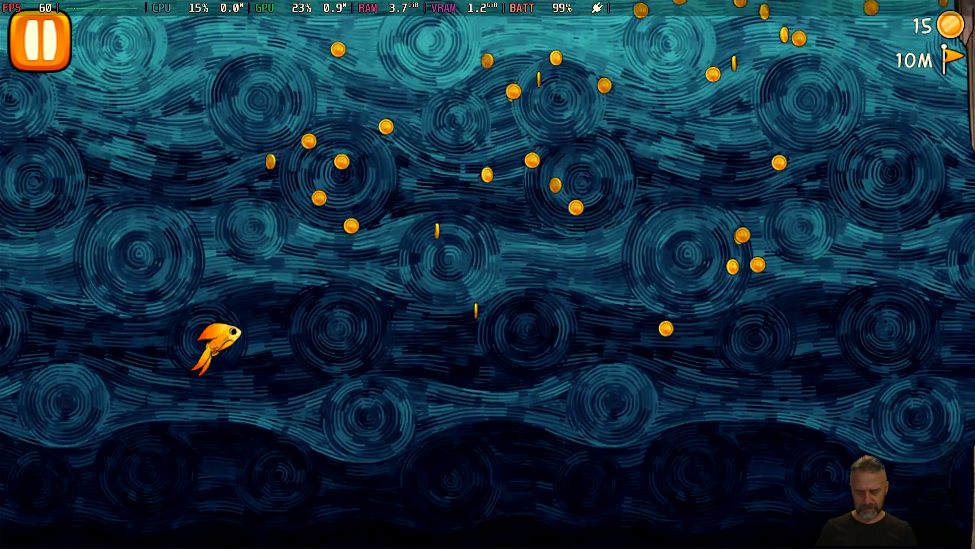
# Pause the run at 22 coins and show the V3.13.4 version info
pyautogui.press('Escape')
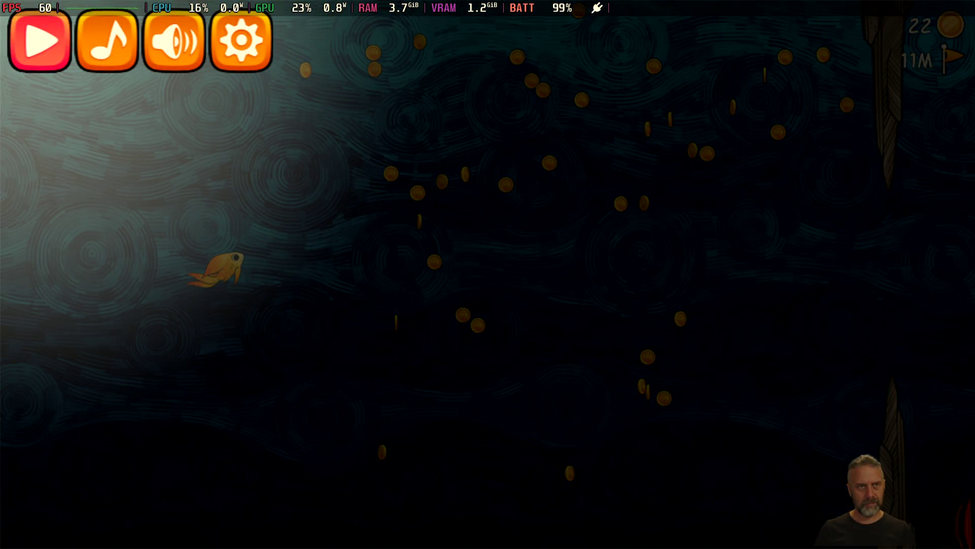
pyautogui.press('Right')
pyautogui.press('Right')
pyautogui.press('Right')
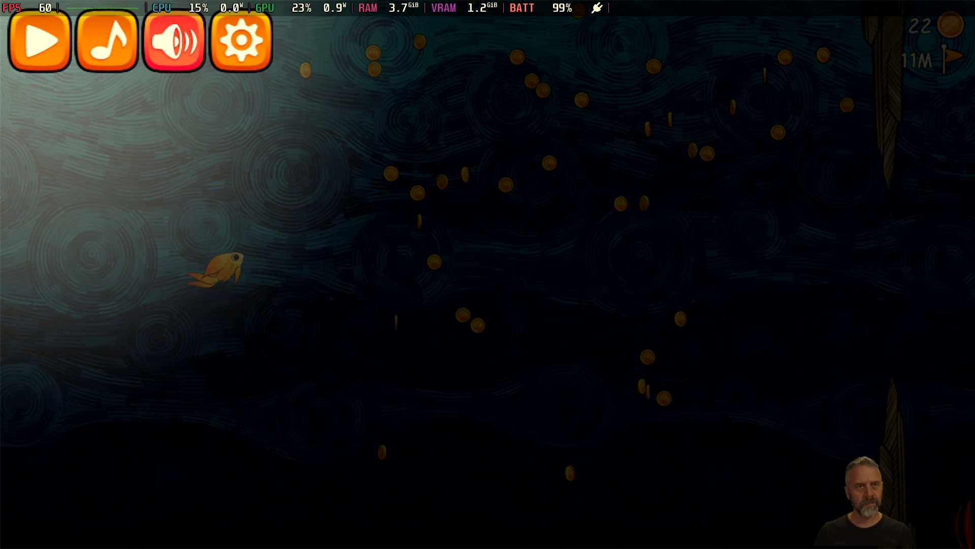
pyautogui.press('Return')
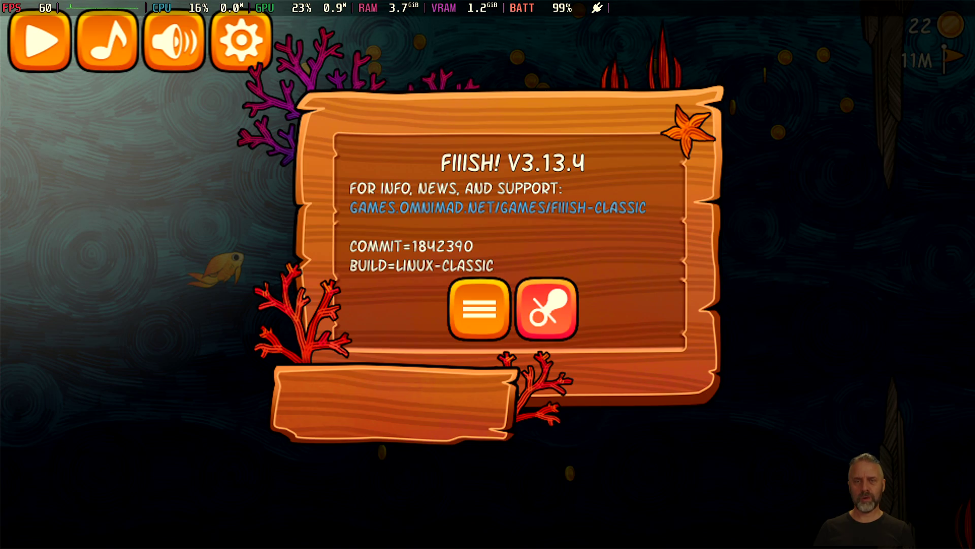
# Close the version info, resume and finish the run at 23 m, then select Skills
pyautogui.press('Escape')
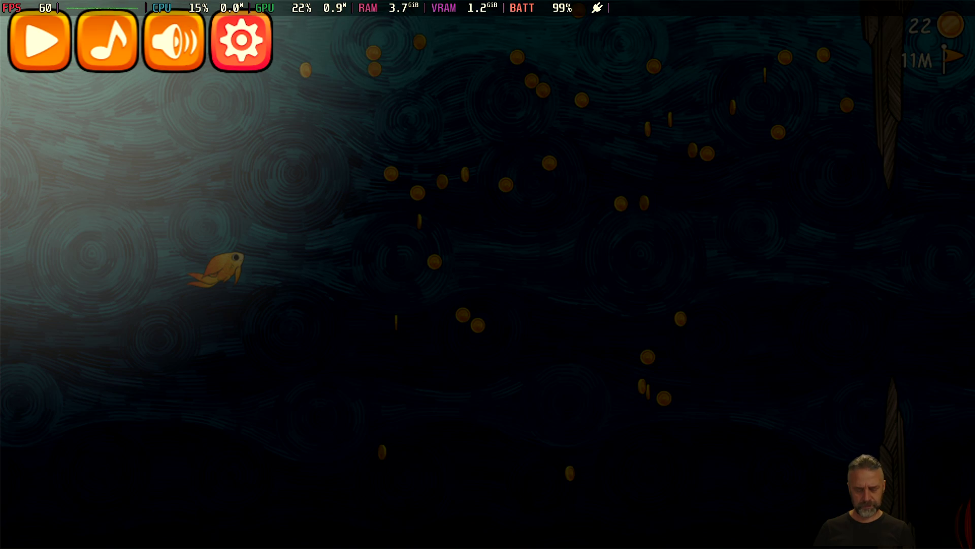
pyautogui.press('Escape')
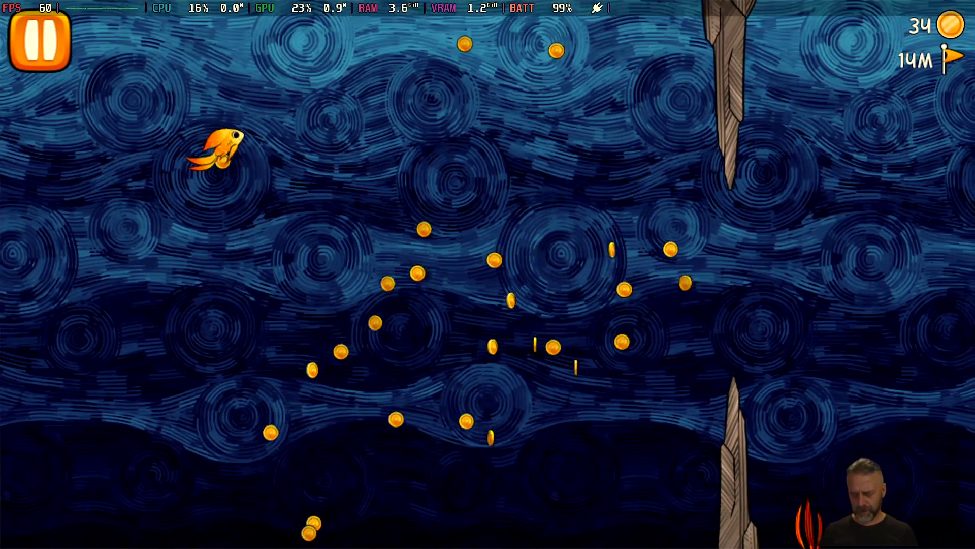
pyautogui.press('space')
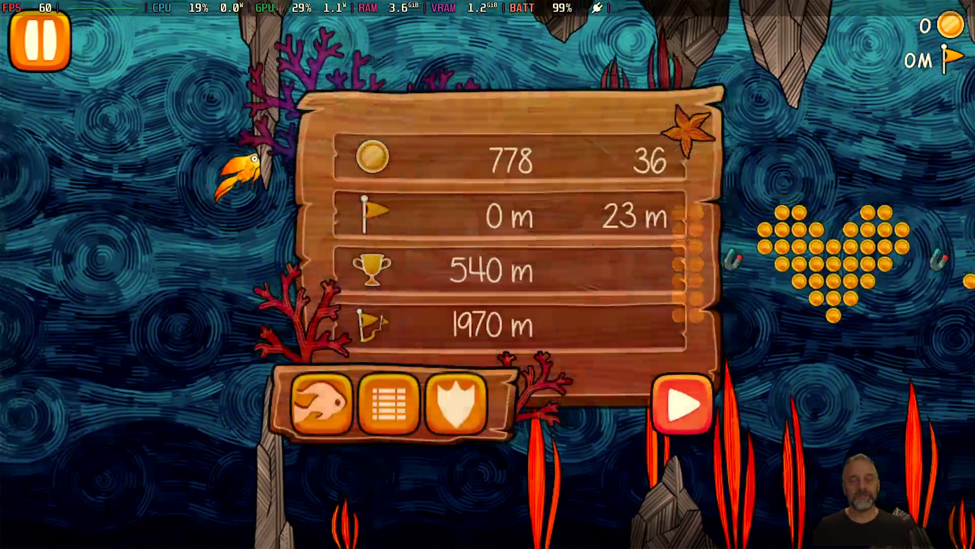
pyautogui.press('Left')
pyautogui.press('Left')
pyautogui.press('Left')
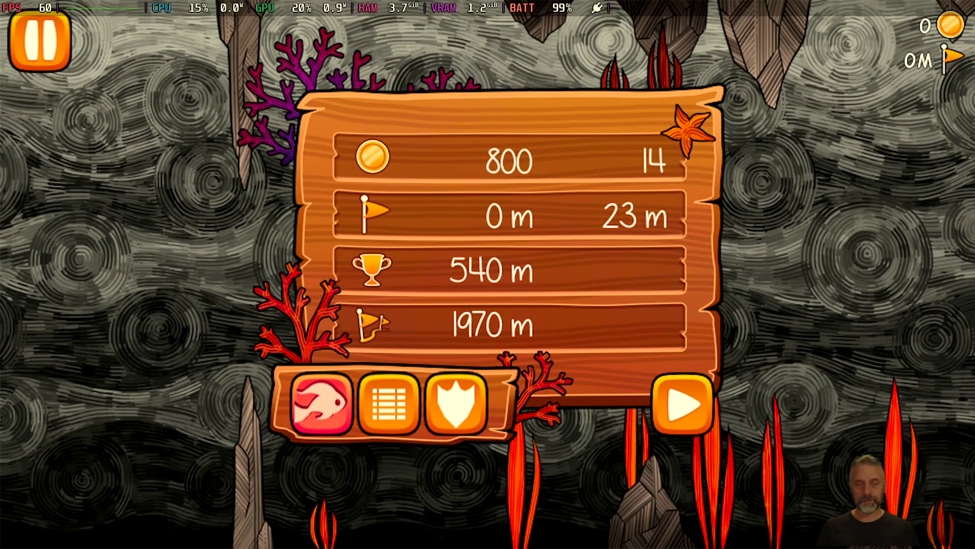
pyautogui.press('Return')
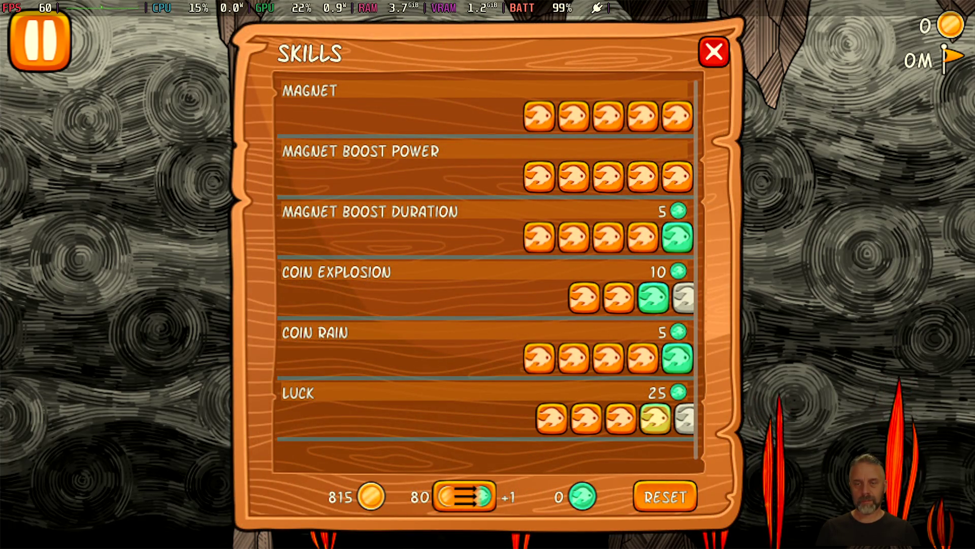
# Try buying the next Magnet Boost Duration level, browse Coin Explosion and the 80-coin exchange, then close Skills
pyautogui.press('Return')
pyautogui.press('Return')
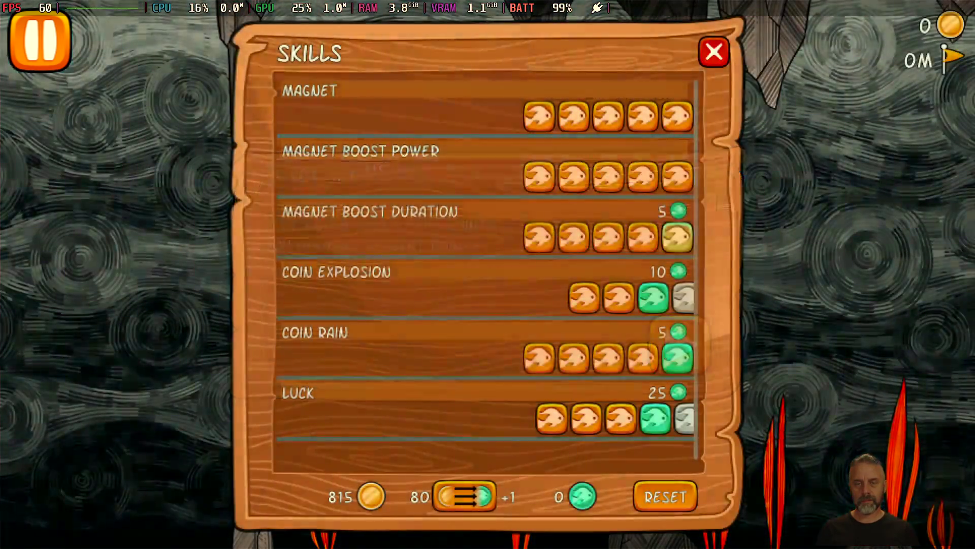
pyautogui.press('Down')
pyautogui.press('Left')
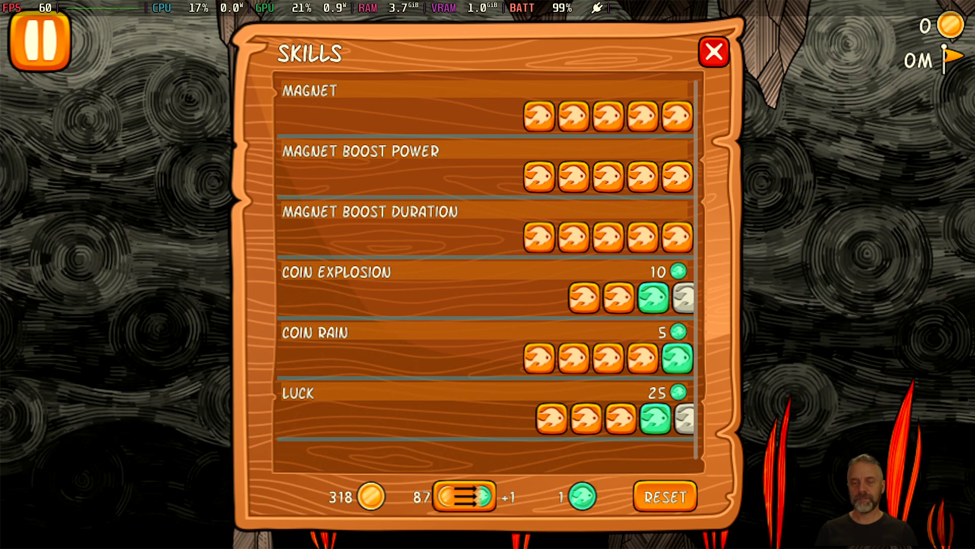
pyautogui.press('Escape')
pyautogui.press('Return')
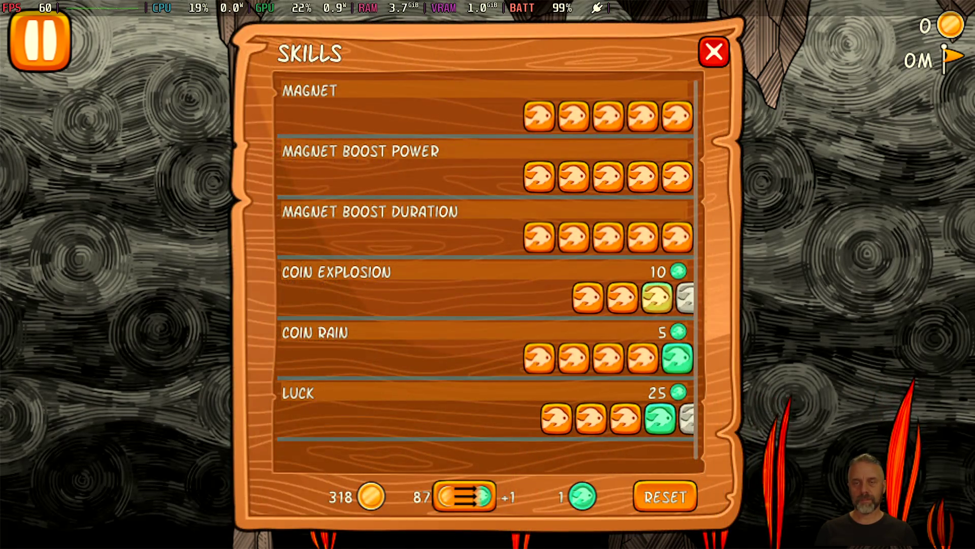
pyautogui.press('Escape')
# View the leaderboard, switching from Coins to the Steam Distance rankings
pyautogui.press('Right')
pyautogui.press('Return')
pyautogui.press('Right')
pyautogui.press('Right')
pyautogui.press('Right')
pyautogui.press('Escape')
# Claim the 1-gem Times Played Gold achievement reward and return to the 815-coin results
pyautogui.press('Right')
pyautogui.press('Return')
pyautogui.press('Down')
pyautogui.press('Down')
pyautogui.press('Down')
pyautogui.press('Right')
pyautogui.press('Right')
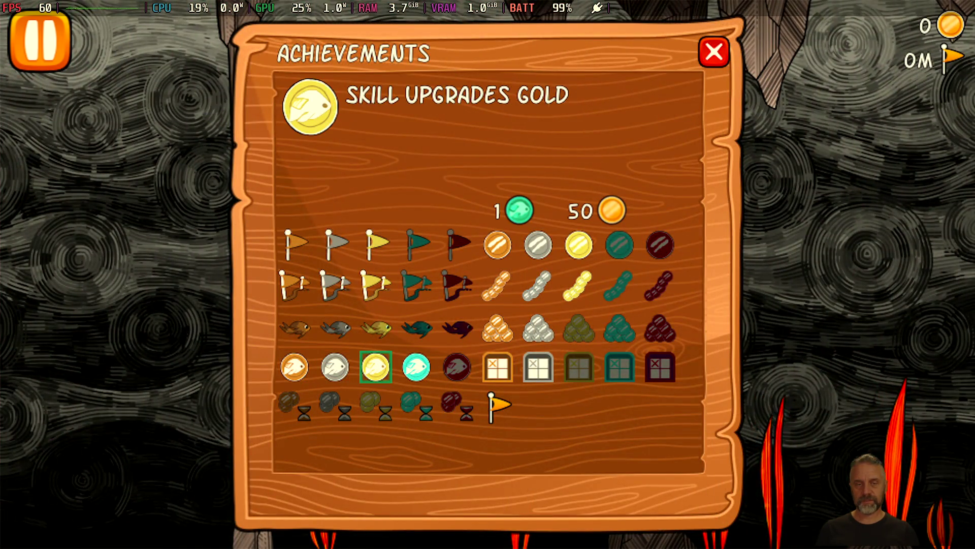
pyautogui.press('Up')
pyautogui.press('Return')
pyautogui.press('Escape')
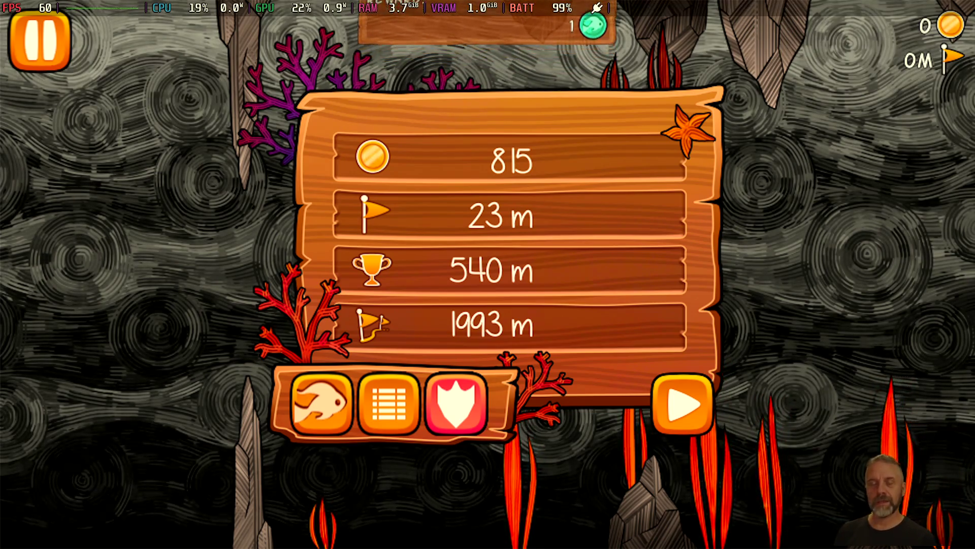
# Start a new run, then check the local and Steam Coins leaderboards from the menu
pyautogui.press('Right')
pyautogui.press('Return')
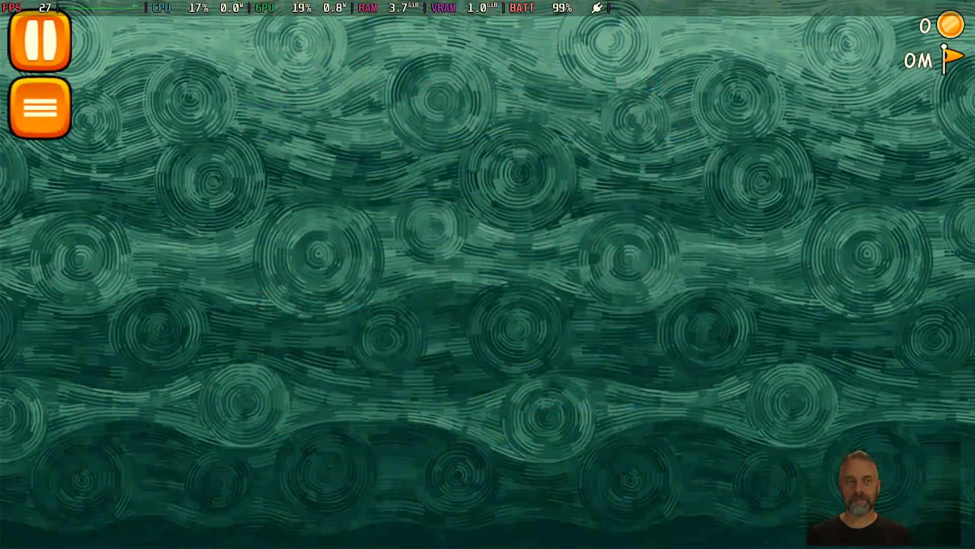
pyautogui.press('Escape')
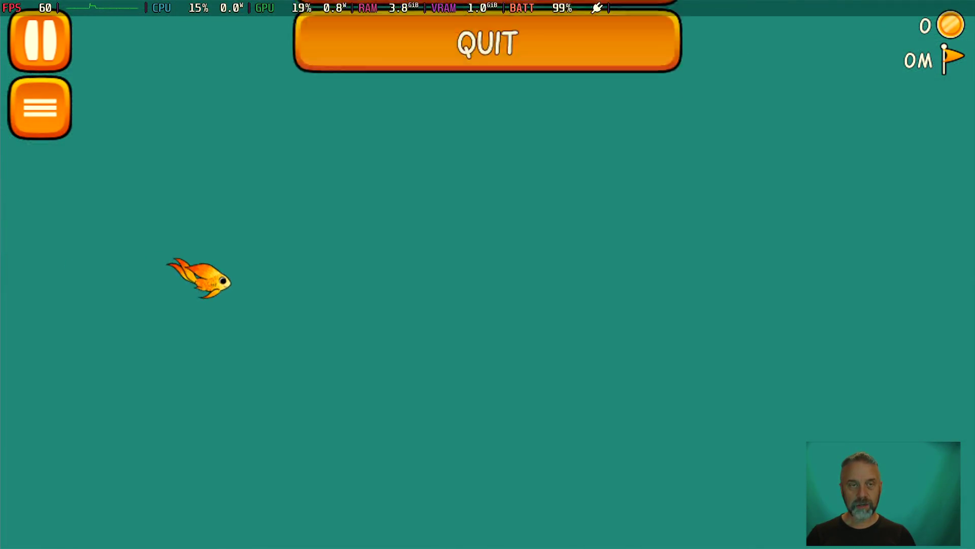
pyautogui.press('Return')
pyautogui.press('Right')
pyautogui.press('Right')
pyautogui.press('Right')
pyautogui.press('Left')
pyautogui.press('Escape')
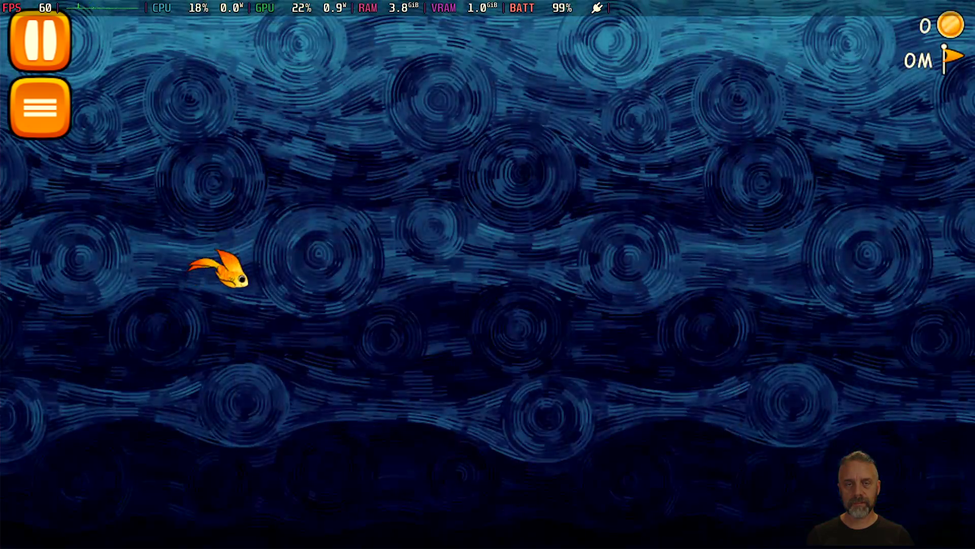
# View the Credits panel reading "All done by me" from the game menu
pyautogui.press('Escape')
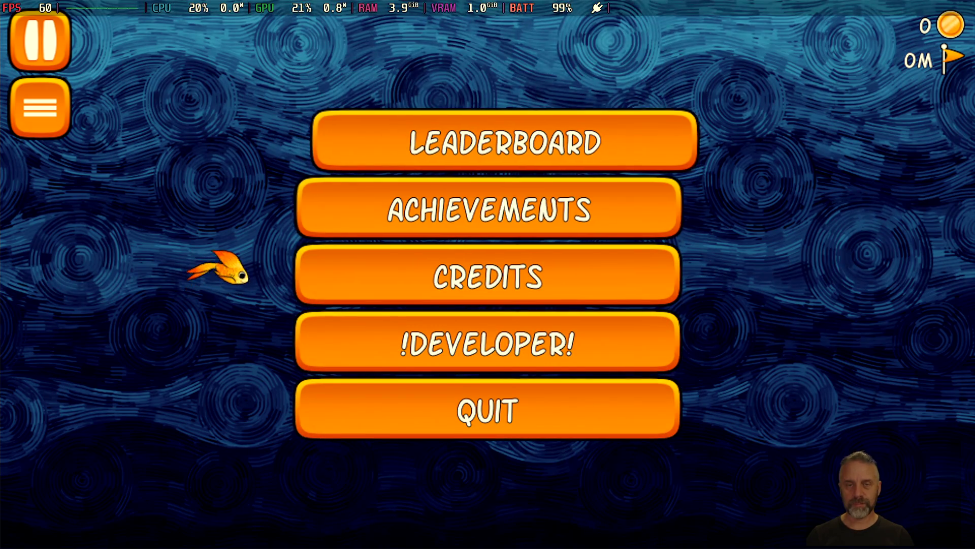
pyautogui.press('Down')
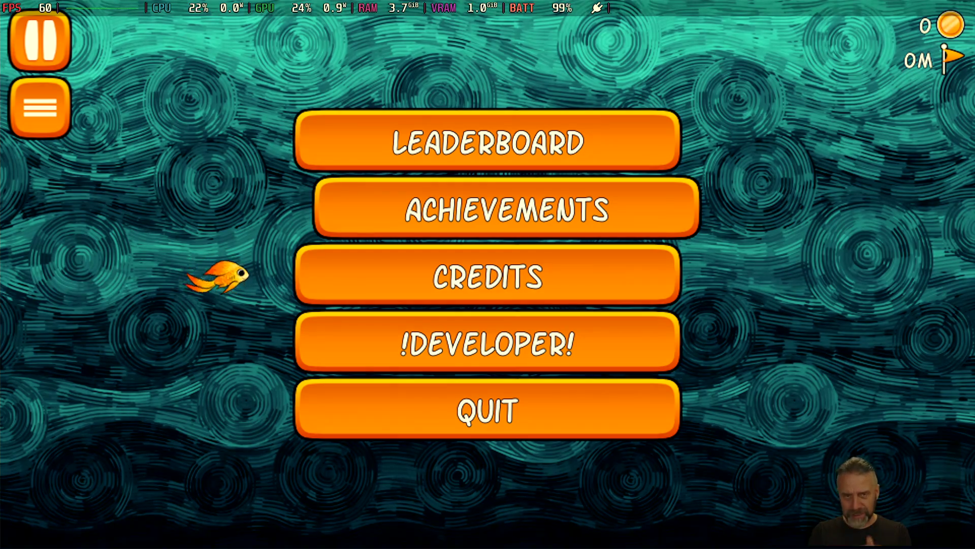
pyautogui.press('Down')
pyautogui.press('Return')
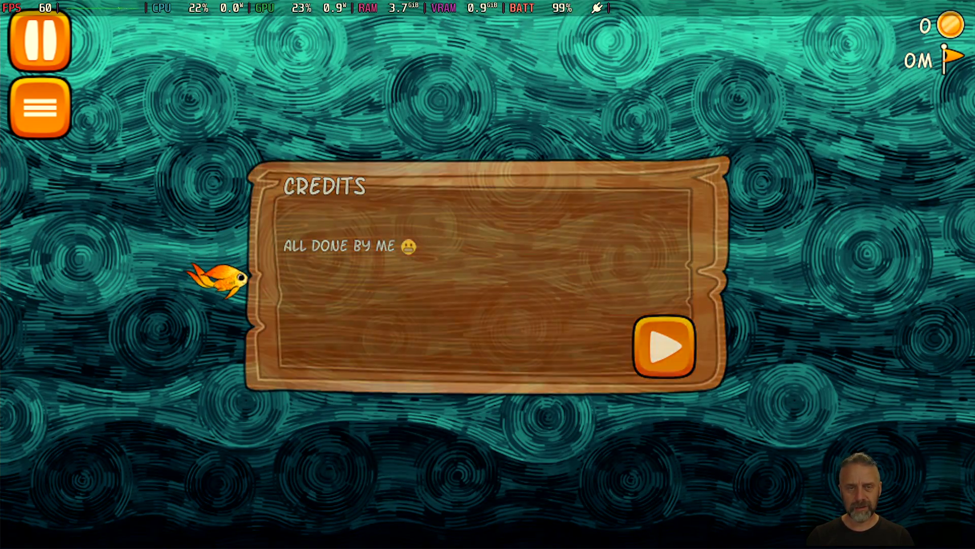
pyautogui.press('Escape')
pyautogui.press('Escape')
# Browse the achievements grid across Skill Upgrades Silver, Max Coins Gold, Total Coins Gold and Total Distance Diamond
pyautogui.press('Down')
pyautogui.press('Return')
pyautogui.press('Right')
pyautogui.press('Right')
pyautogui.press('Down')
pyautogui.press('Right')
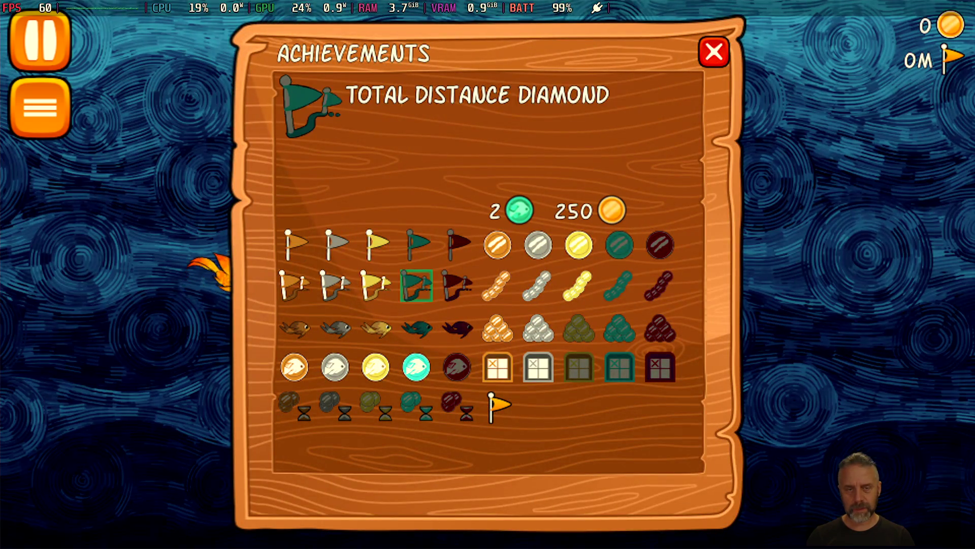
pyautogui.press('Down')
pyautogui.press('Left')
pyautogui.press('Left')
pyautogui.press('Down')
pyautogui.press('Right')
pyautogui.press('Right')
pyautogui.press('Right')
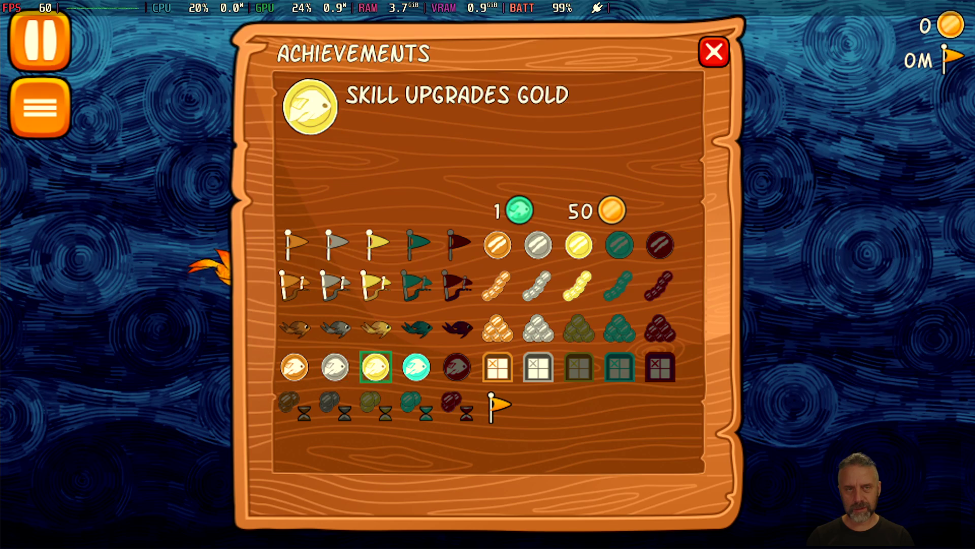
pyautogui.press('Up')
pyautogui.press('Up')
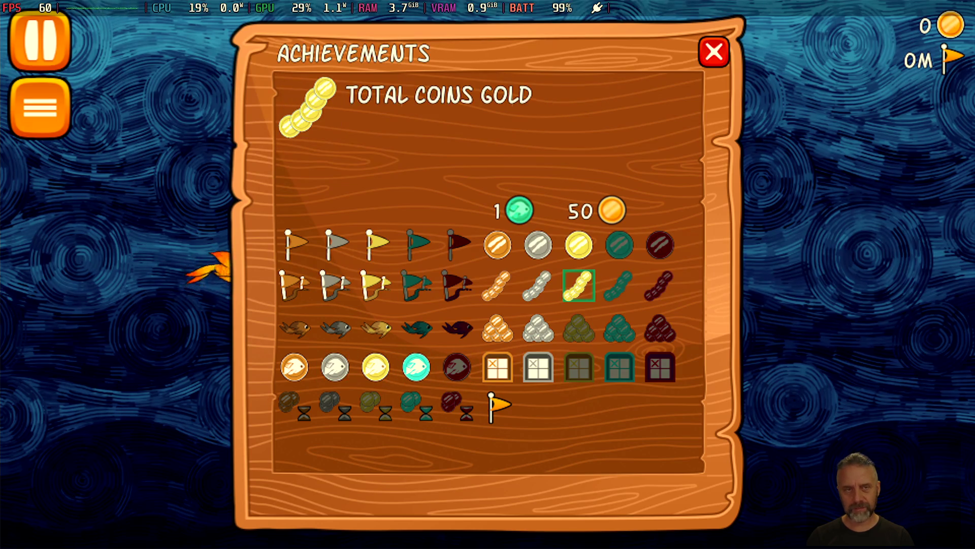
pyautogui.press('Down')
# Check Single Run Coins, Day Streak and Fast Coins achievements, then close the list and quit
pyautogui.press('Up')
pyautogui.press('Left')
pyautogui.press('Left')
pyautogui.press('Left')
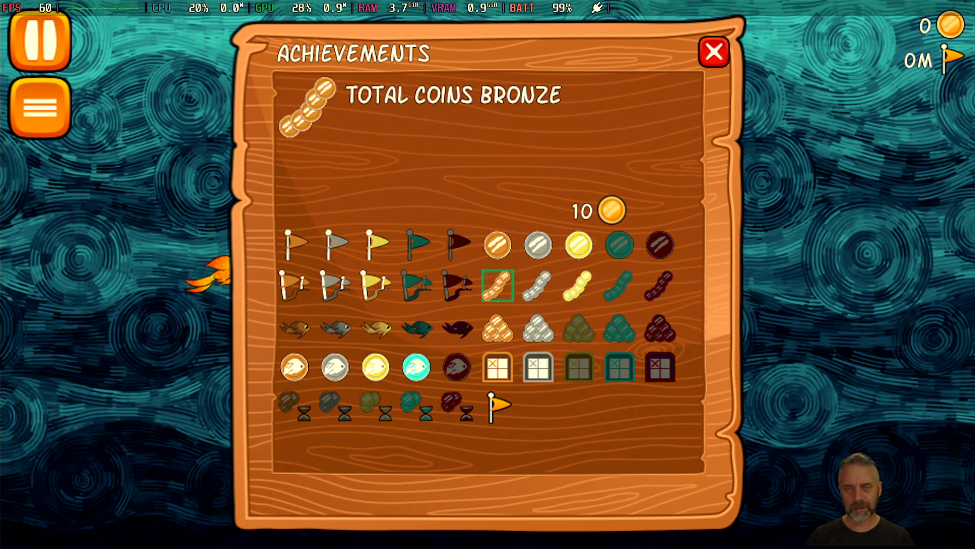
pyautogui.press('Left')
pyautogui.press('Left')
pyautogui.press('Left')
pyautogui.press('Up')
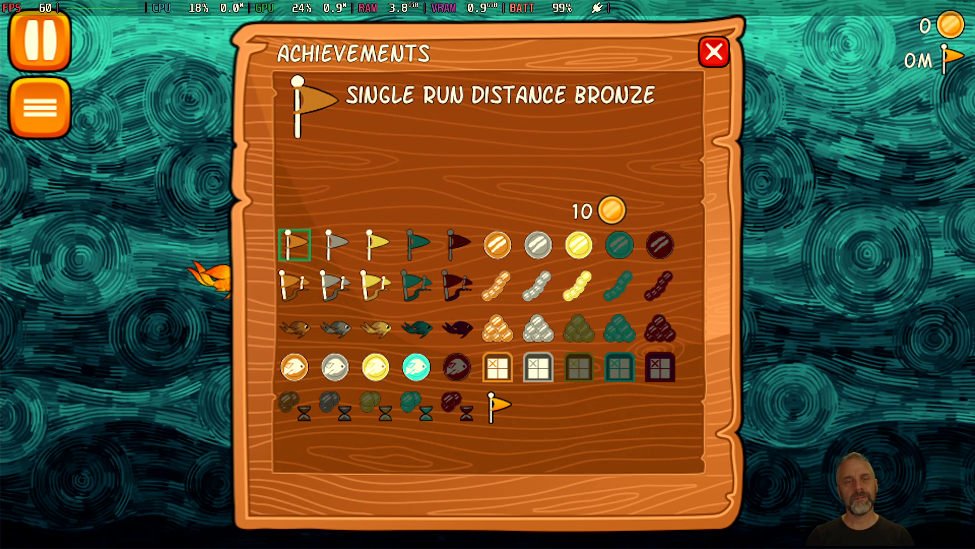
pyautogui.press('Right')
pyautogui.press('Right')
pyautogui.press('Right')
pyautogui.press('Right')
pyautogui.press('Right')
pyautogui.press('Down')
pyautogui.press('Down')
pyautogui.press('Down')
pyautogui.press('Left')
pyautogui.press('Left')
pyautogui.press('Left')
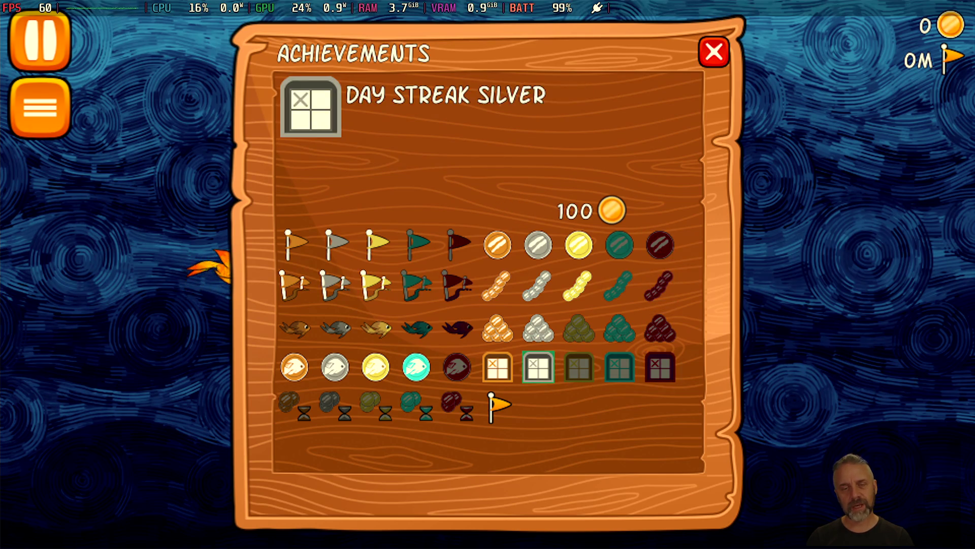
pyautogui.press('Left')
pyautogui.press('Left')
pyautogui.press('Left')
pyautogui.press('Down')
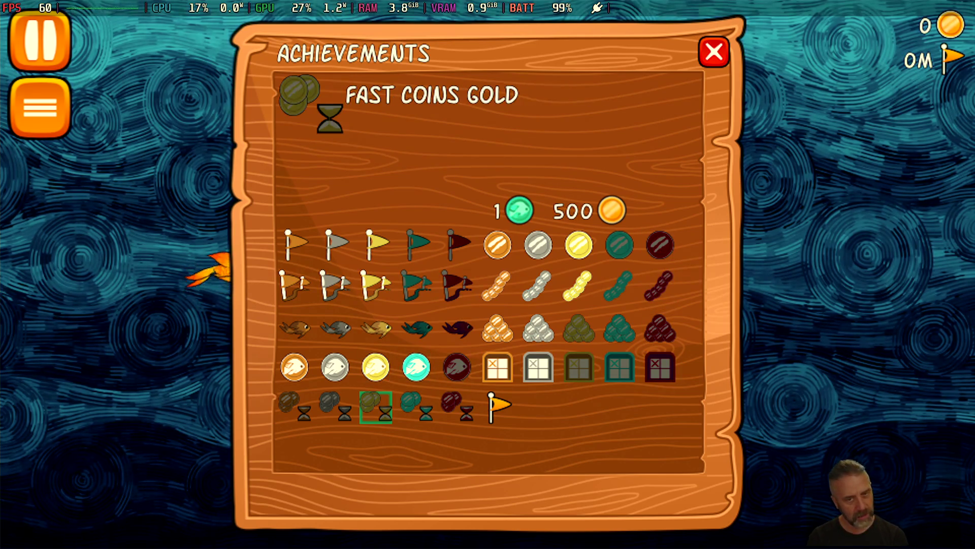
pyautogui.press('Left')
pyautogui.press('Left')
pyautogui.press('Up')
pyautogui.press('Right')
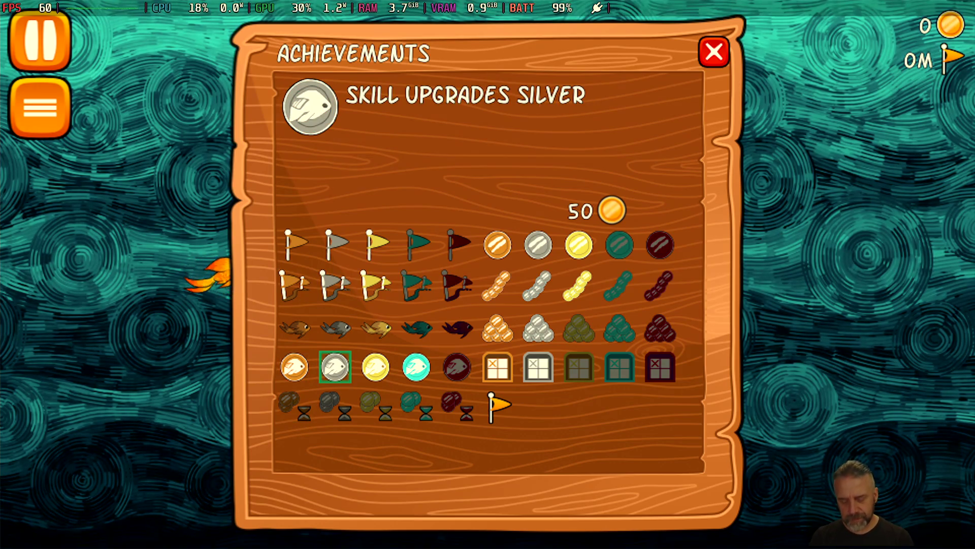
pyautogui.press('Escape')
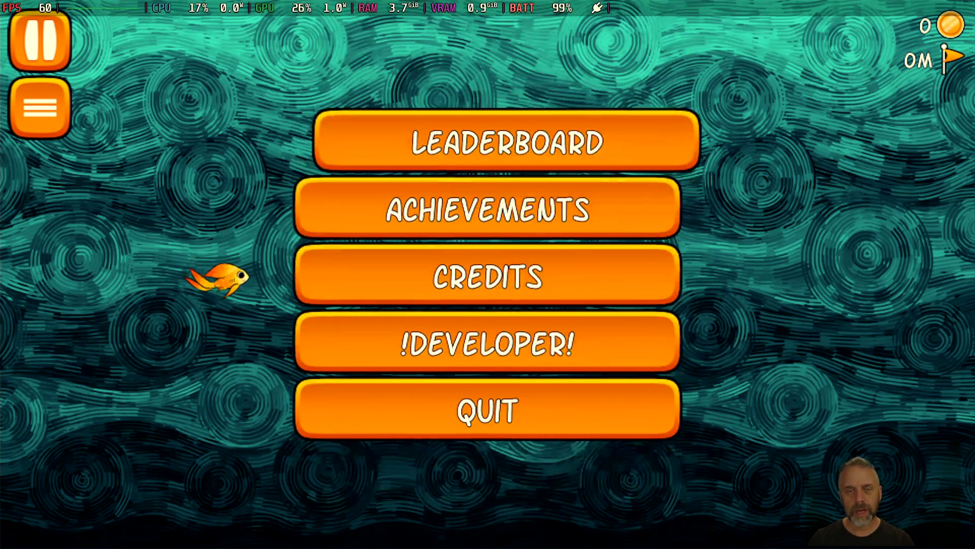
pyautogui.press('Down')
pyautogui.press('Down')
pyautogui.press('Down')
pyautogui.press('Return')
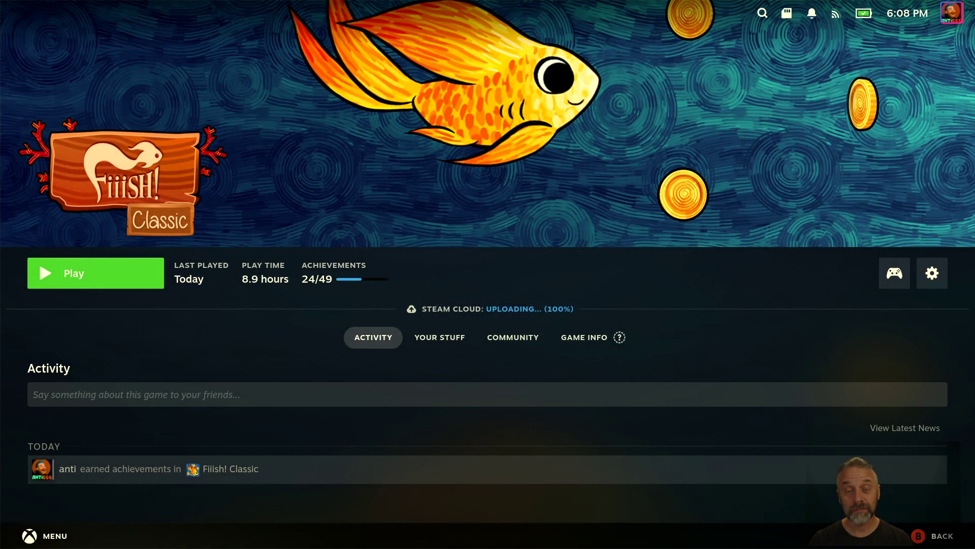
# Relaunch Fiiish! Classic from its Big Picture page, then go back to the terminal
pyautogui.press('Return')
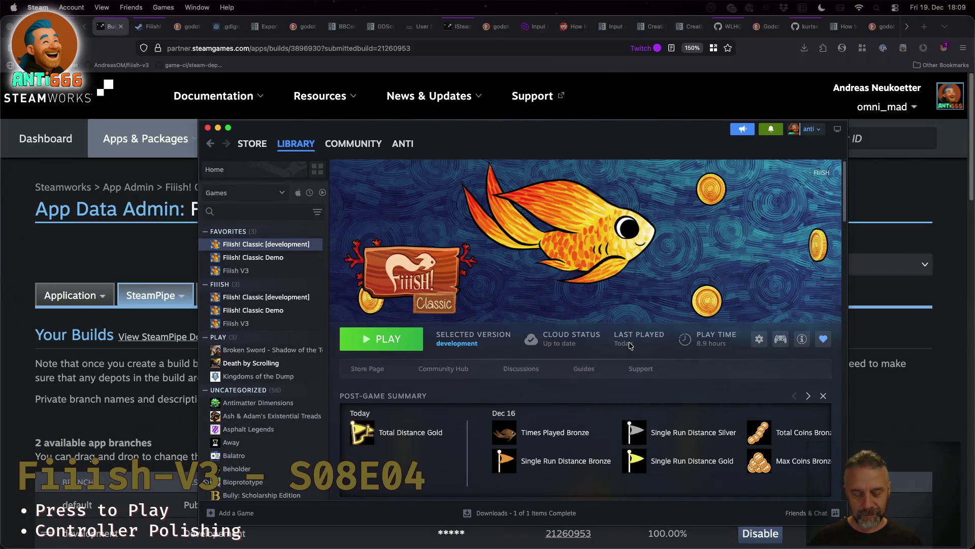
pyautogui.press('super+Tab')
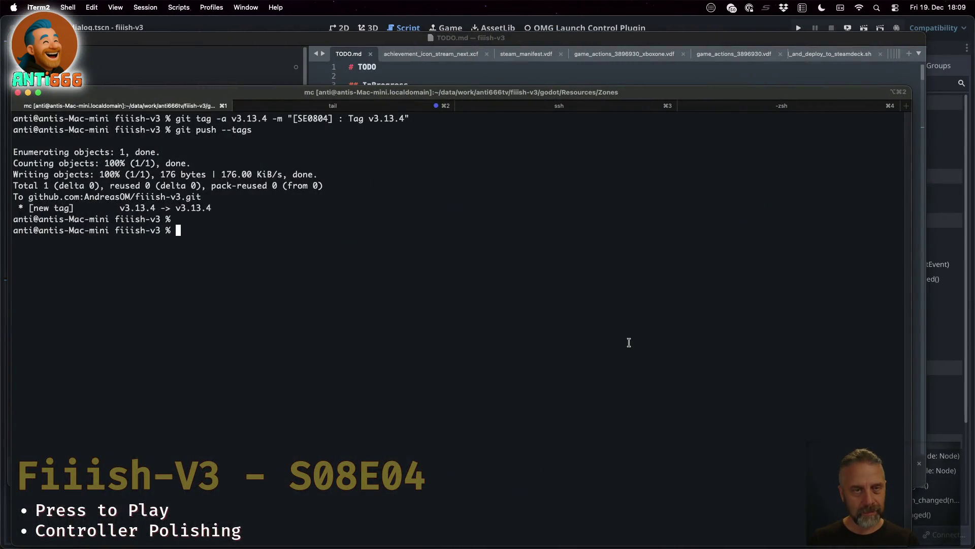
# Restart `tail -f logs/godot.log` in the iTerm2 log tab to show the GL buffer leak errors
pyautogui.press('super+2')
pyautogui.scroll(-5, 629, 343)
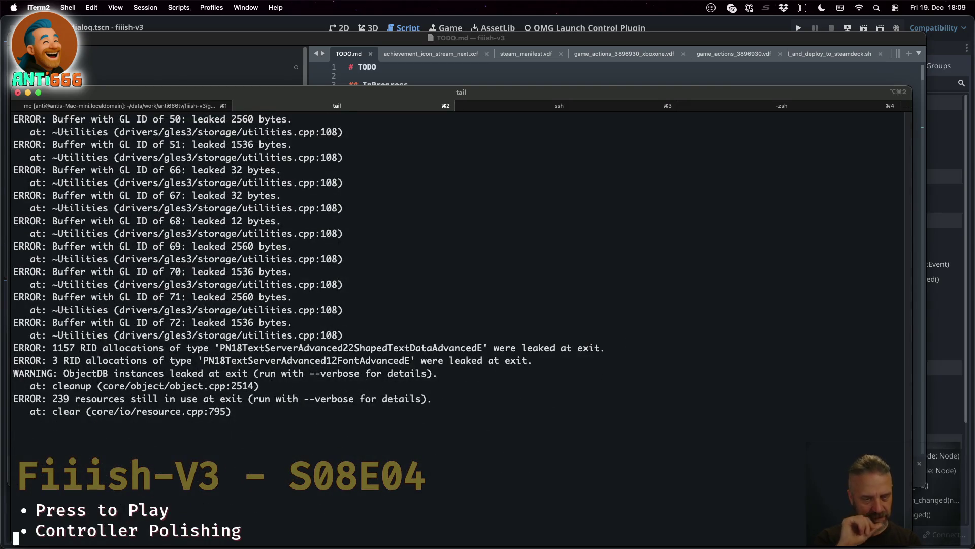
pyautogui.hotkey('ctrl', 'c')
pyautogui.press('Up')
pyautogui.press('Return')
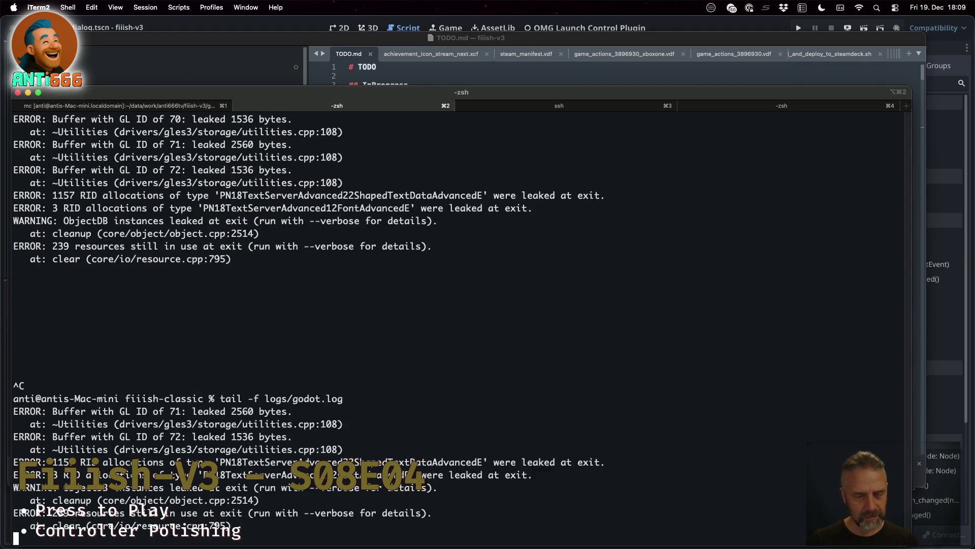
pyautogui.press('Return')
pyautogui.press('Return')
pyautogui.press('Return')
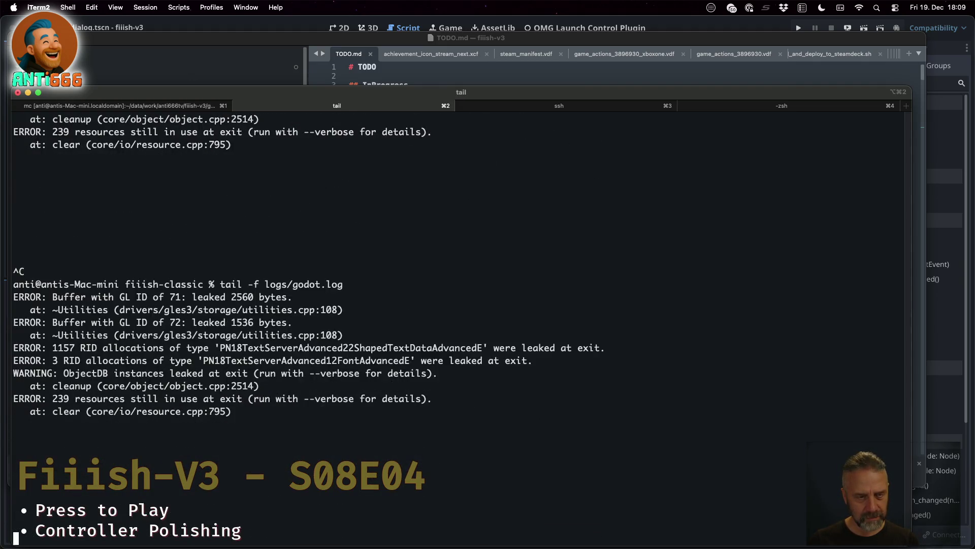